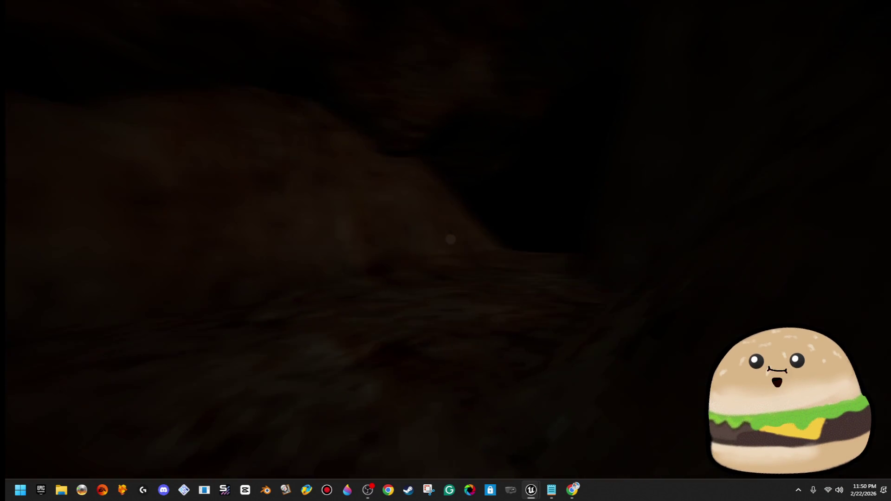
- Stop the cave play session with Esc to get back to the theforesttest level editor
key("Escape")
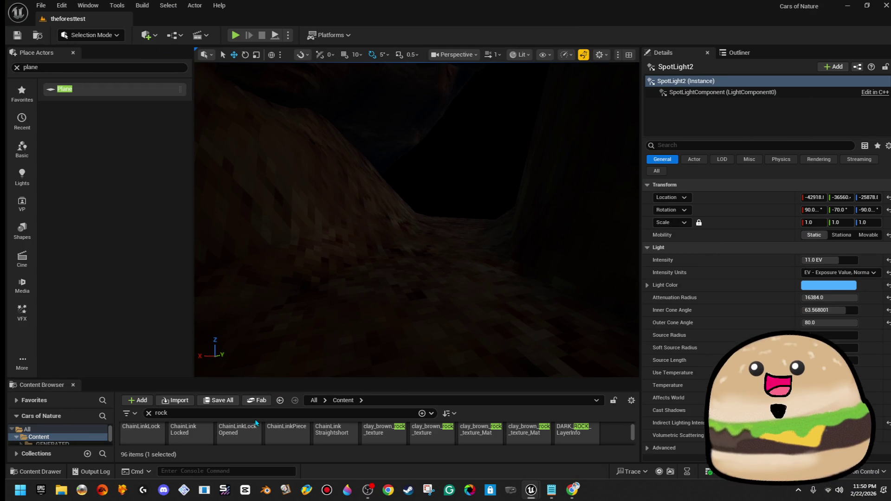
- Enlarge the Content Browser, filter it for crystal assets and check Crystal_Cave_single_1's actions
left_click_drag(317, 379, 315, 306)
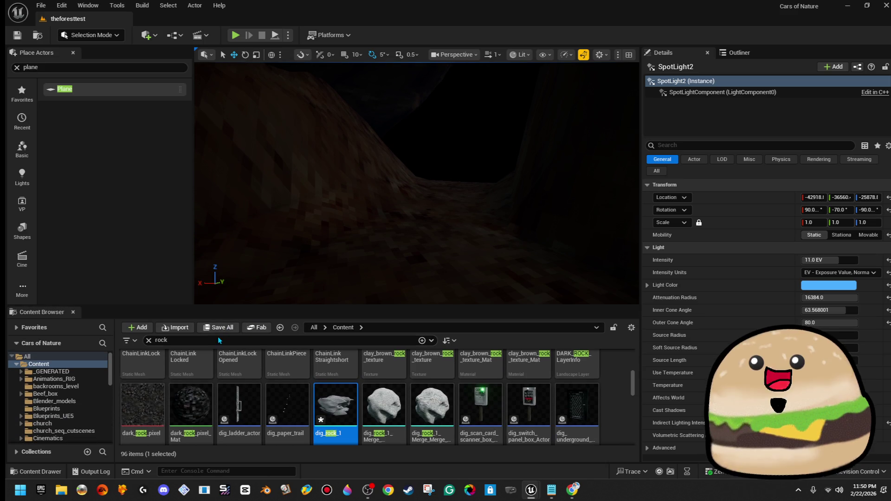
type("crystla")
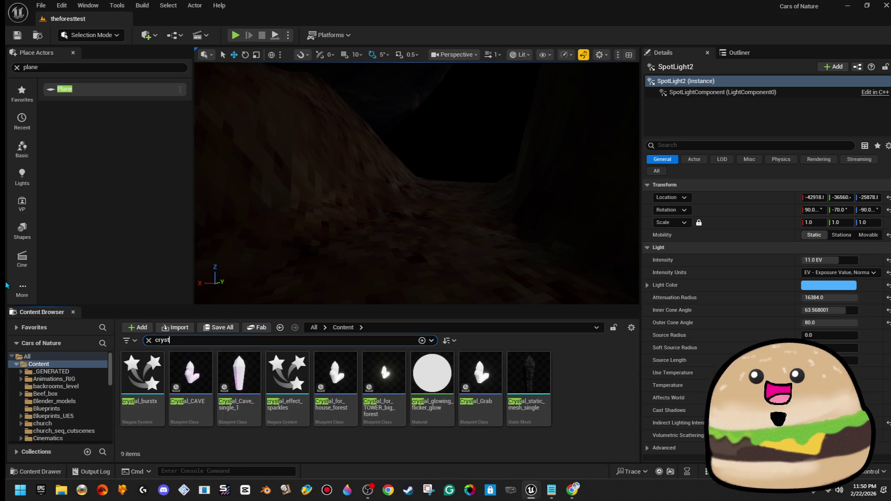
right_click(250, 408)
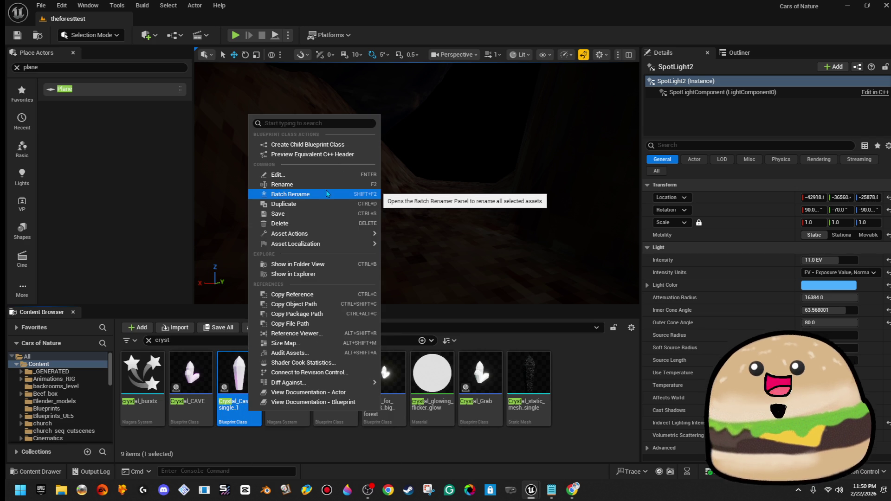
left_click_drag(418, 195, 424, 168)
- Test-place Crystal_CAVE and Crystal_Cave_single_1 in the cave, undoing each placement
mouse_move(190, 374)
left_mouse_down()
mouse_move(364, 284)
mouse_move(378, 246)
mouse_move(410, 234)
left_mouse_up()
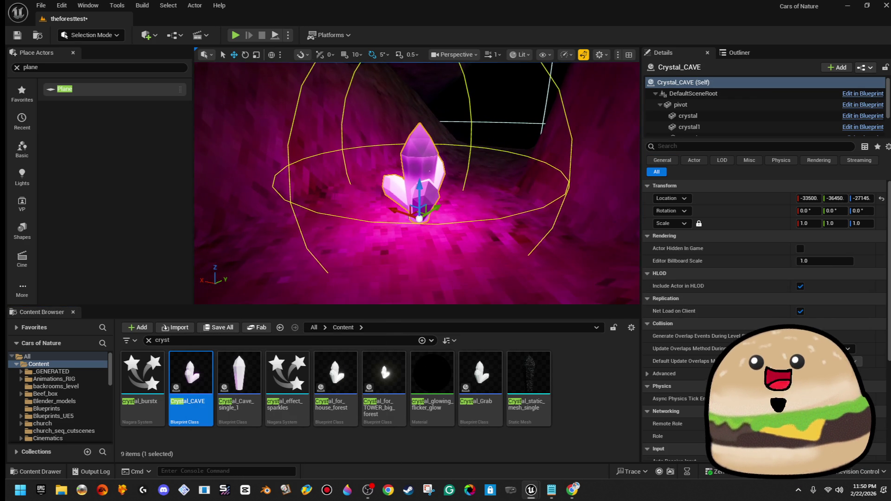
key("ctrl+z")
left_click_drag(239, 371, 334, 253)
key("ctrl+z")
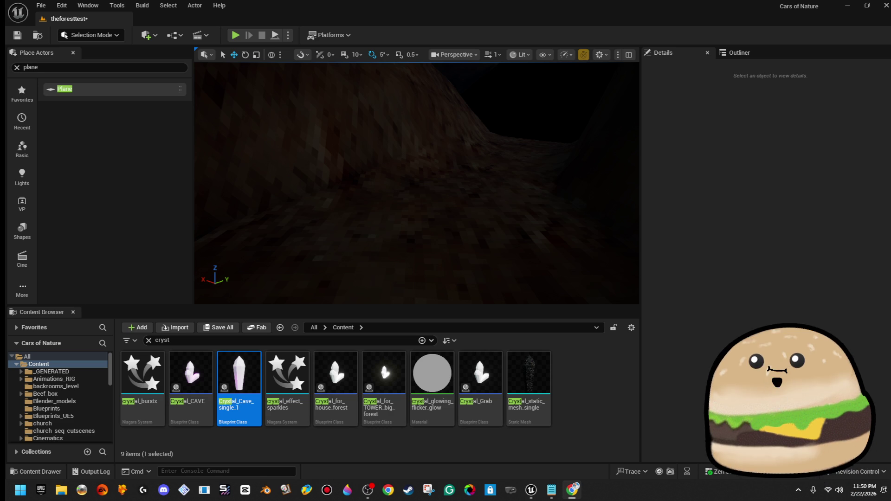
- Google 'saphire crystal', maximize Chrome, switch to Images and begin refining the query
type("sa")
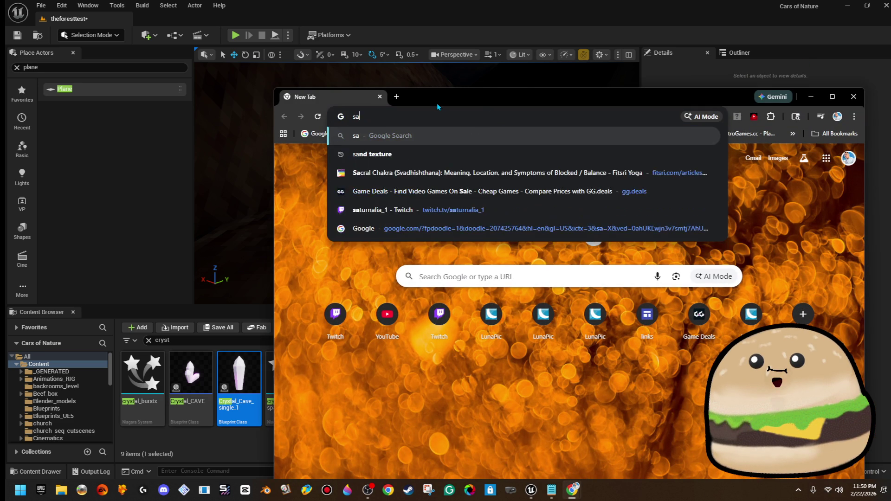
type("phire crys")
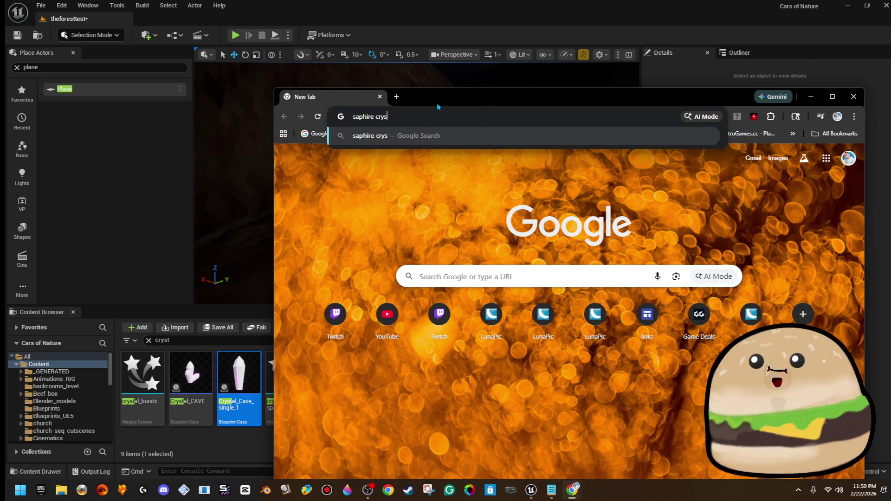
type("tal")
key("Return")
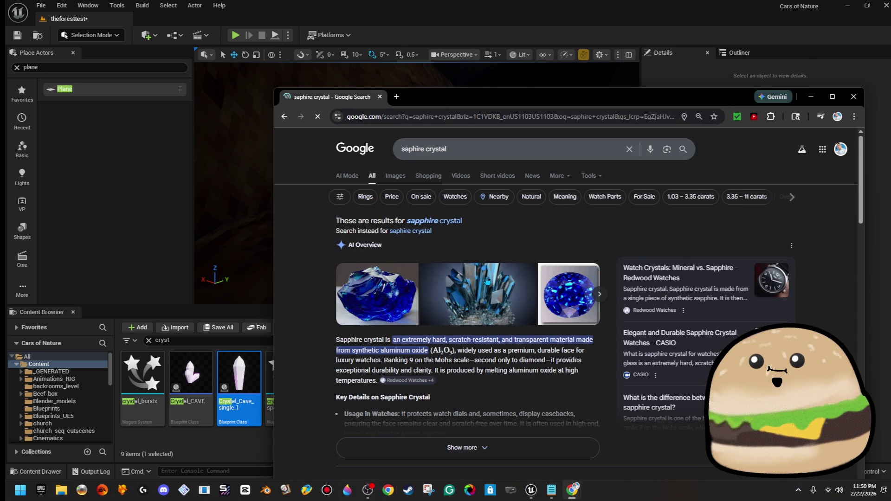
left_click(489, 282)
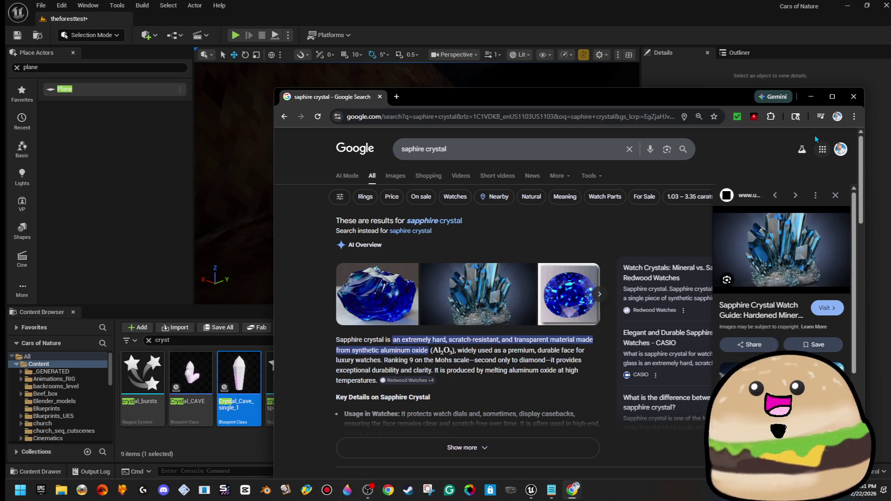
left_click(832, 97)
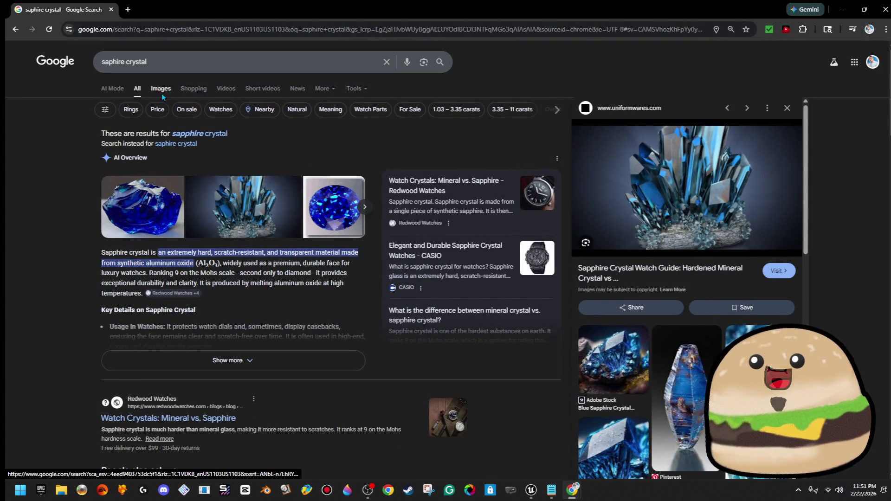
left_click(167, 94)
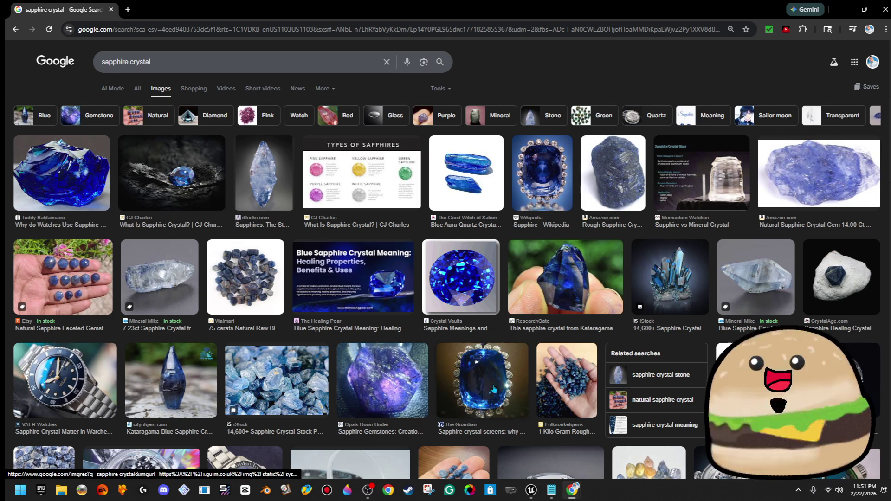
left_click(245, 64)
- Refine the search with 'raw' and preview the Shutterstock, 3d Abstract and Rough Sapphire images
type("raw")
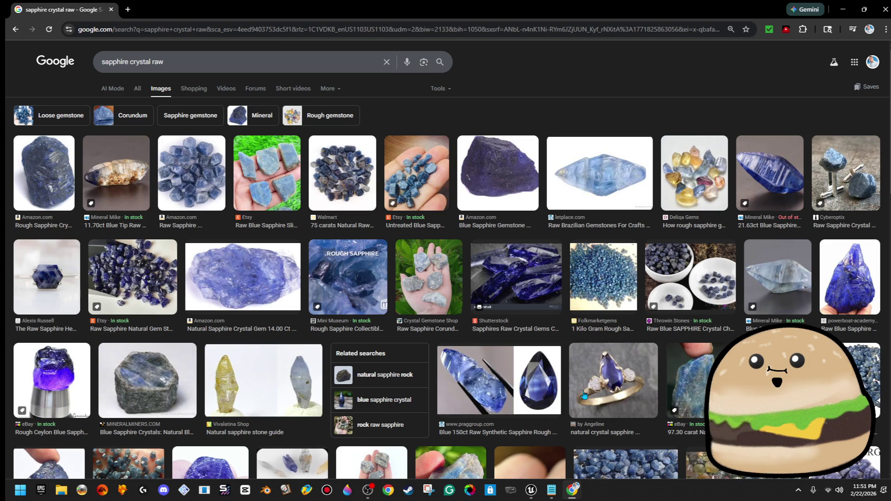
left_click(515, 251)
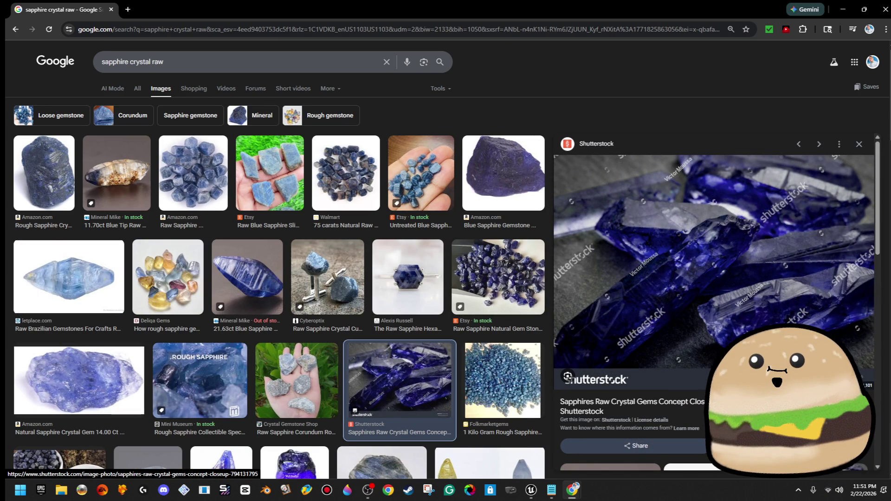
scroll(819, 338, "down", 8)
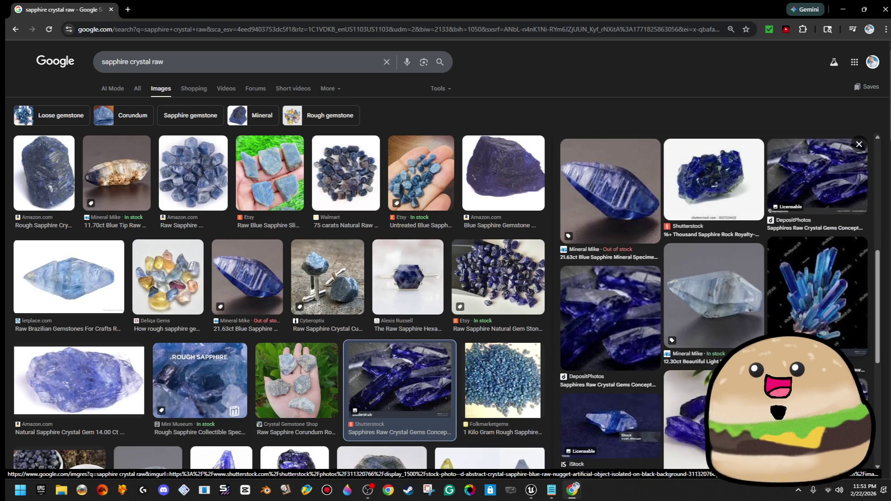
left_click(817, 287)
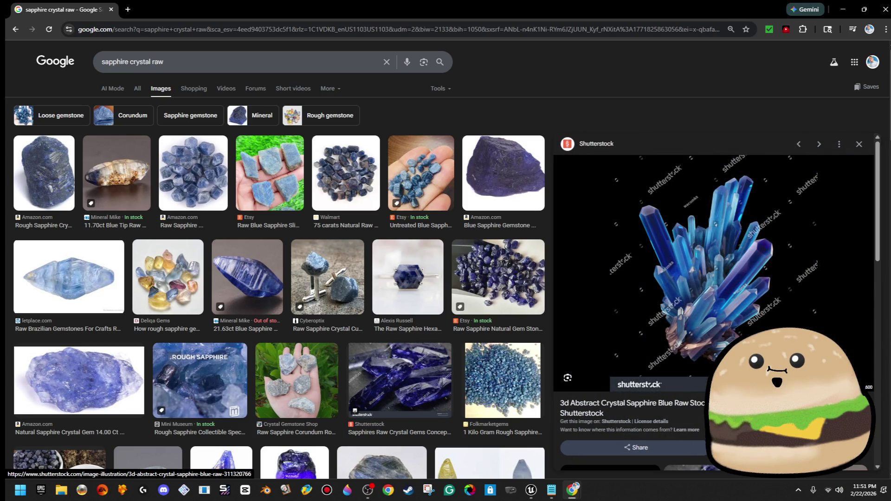
scroll(816, 333, "down", 6)
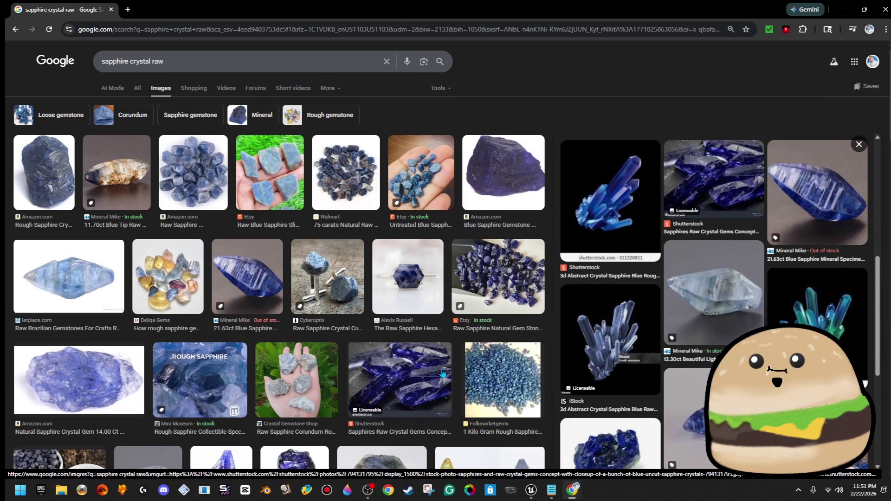
scroll(441, 373, "down", 5)
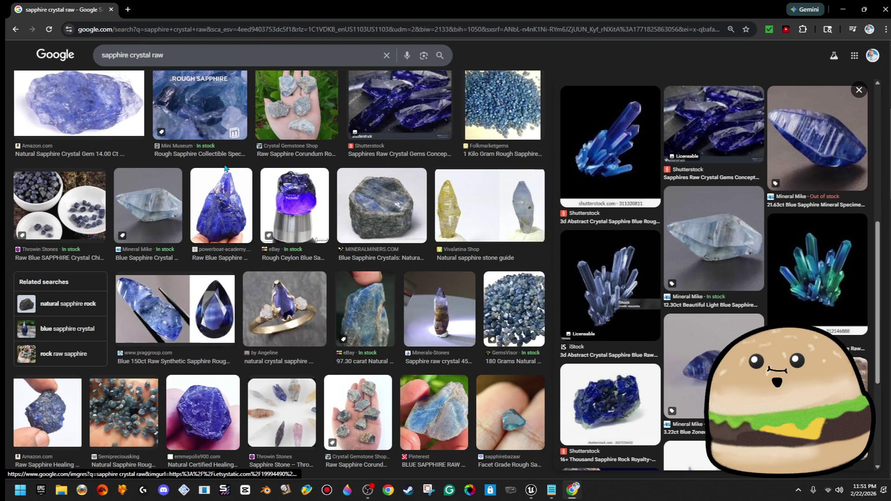
left_click(223, 109)
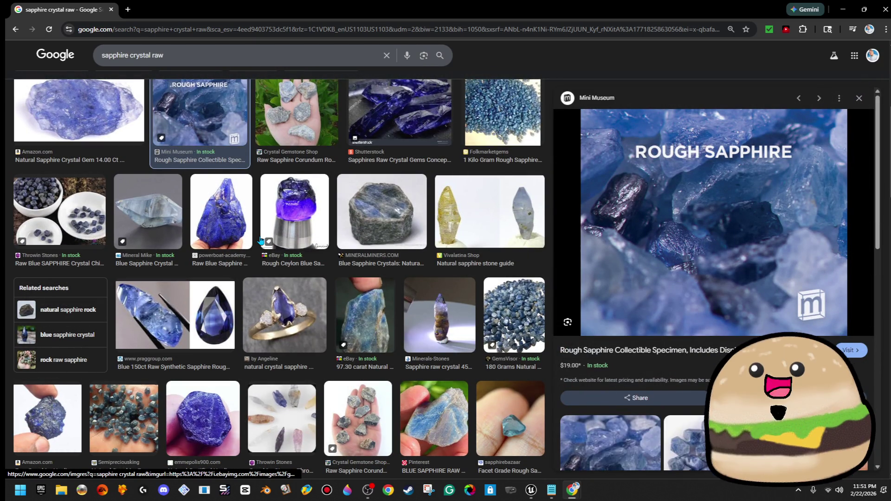
- Browse further results, enlarge the Adobe Stock deep-blue sapphire cluster, then minimize Chrome
scroll(261, 242, "down", 6)
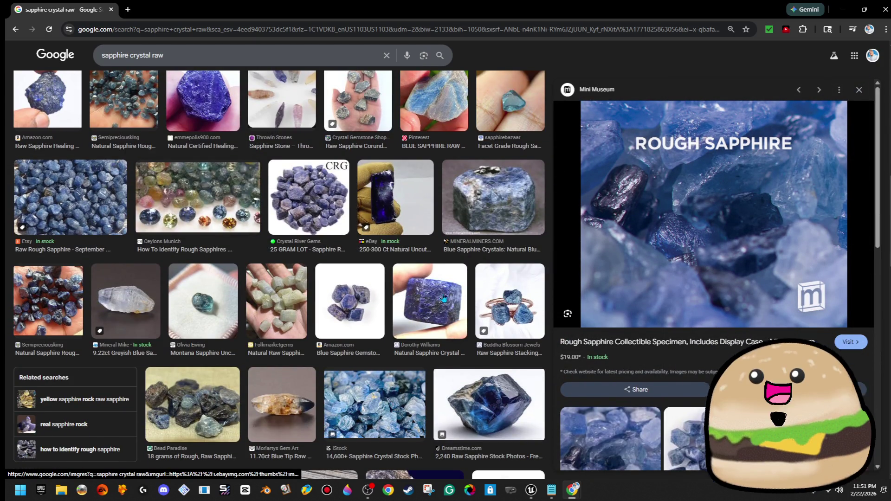
scroll(355, 351, "down", 3)
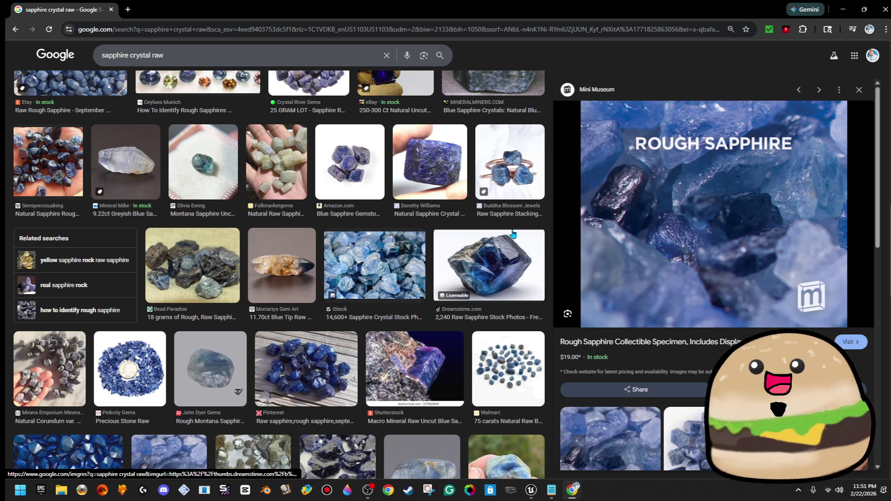
scroll(513, 233, "down", 5)
scroll(495, 295, "down", 5)
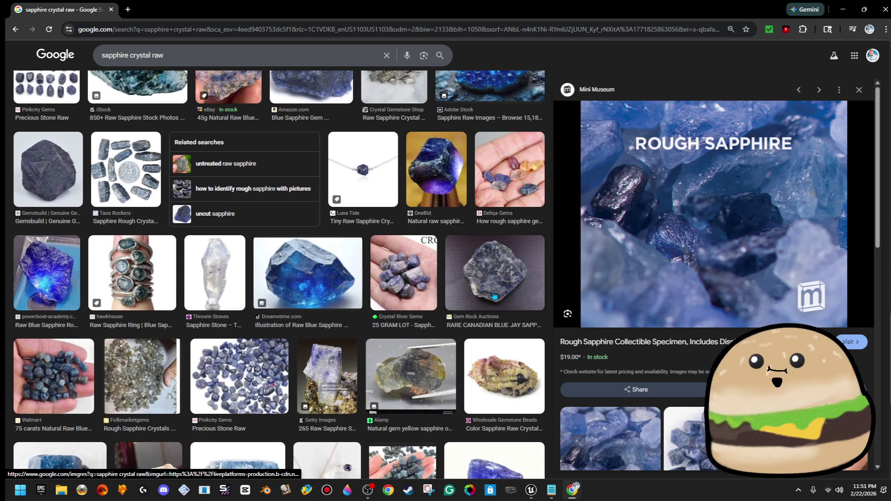
scroll(494, 295, "up", 5)
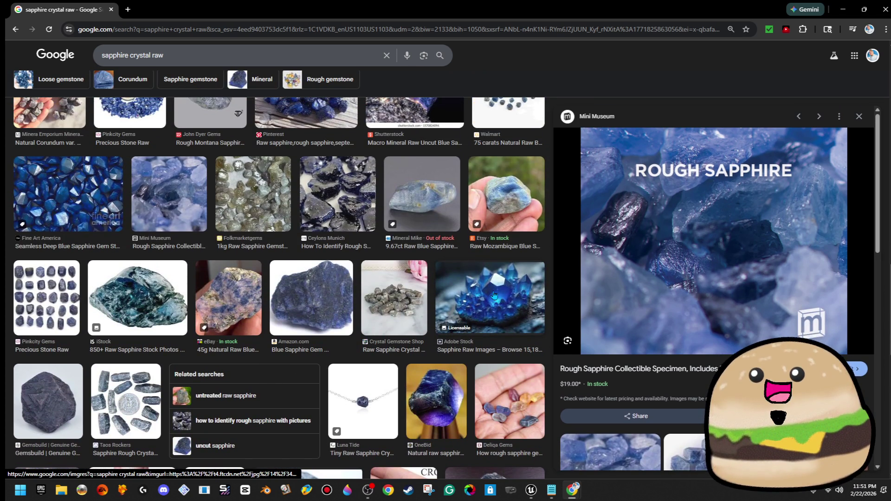
scroll(494, 295, "down", 12)
scroll(494, 295, "up", 5)
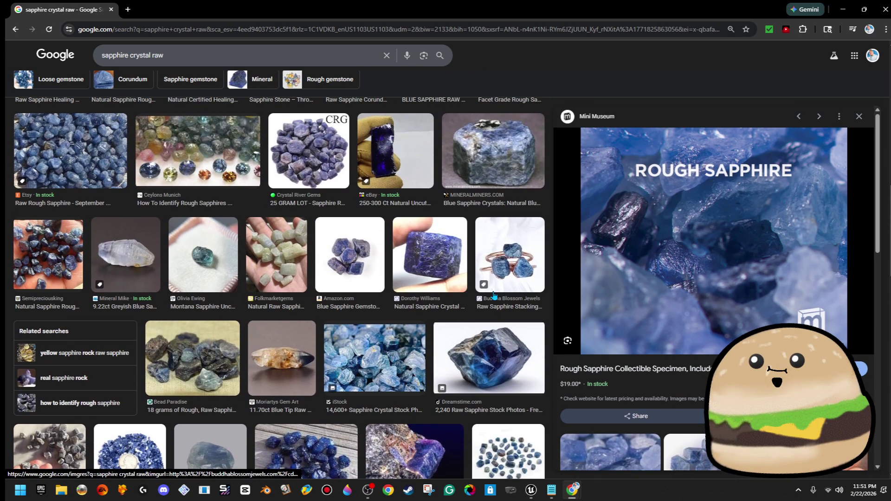
scroll(494, 295, "up", 5)
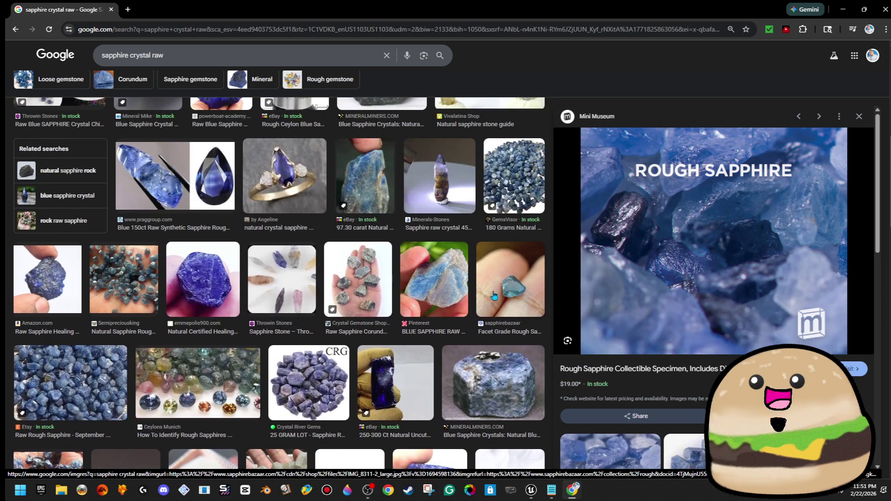
scroll(495, 295, "up", 6)
scroll(494, 295, "up", 3)
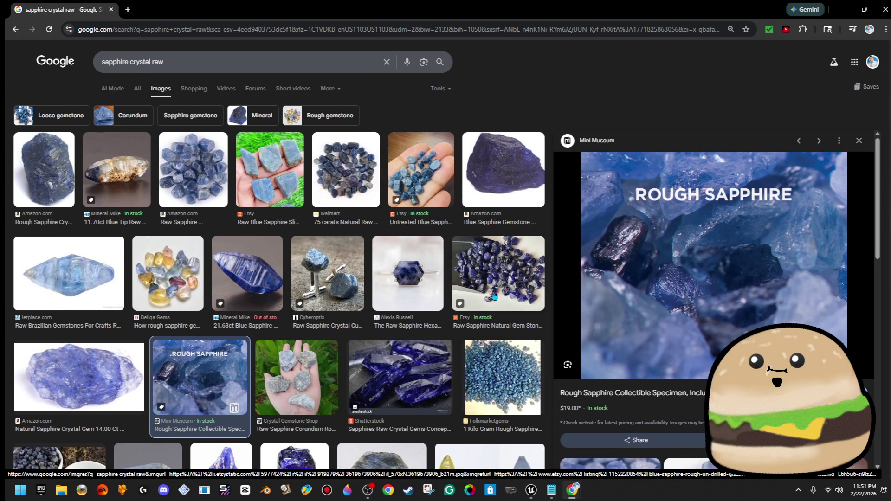
scroll(494, 295, "down", 12)
scroll(494, 295, "down", 1)
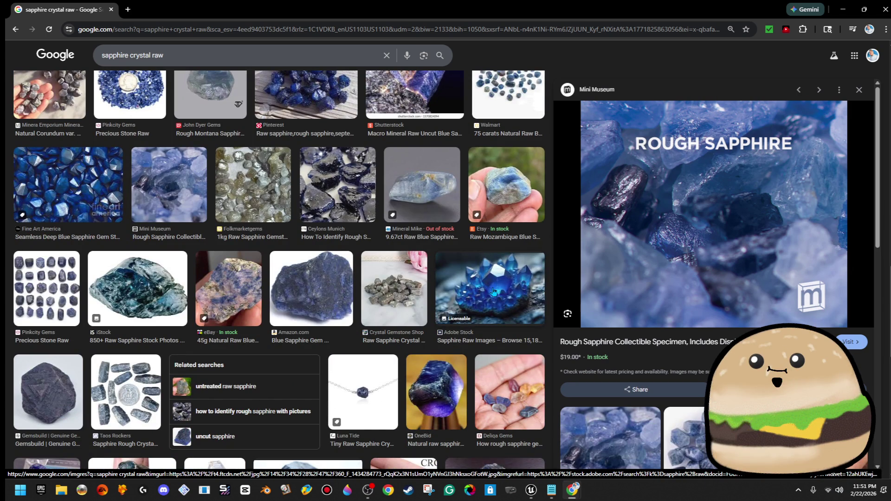
left_click(494, 291)
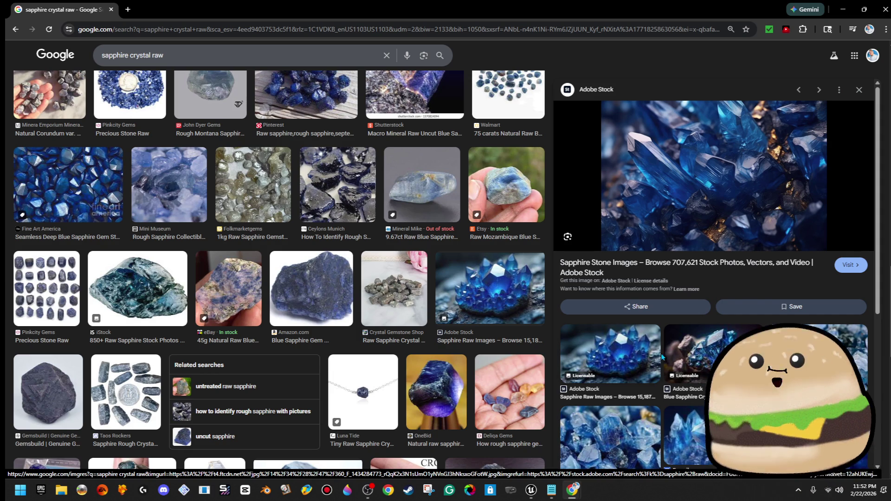
scroll(642, 357, "down", 5)
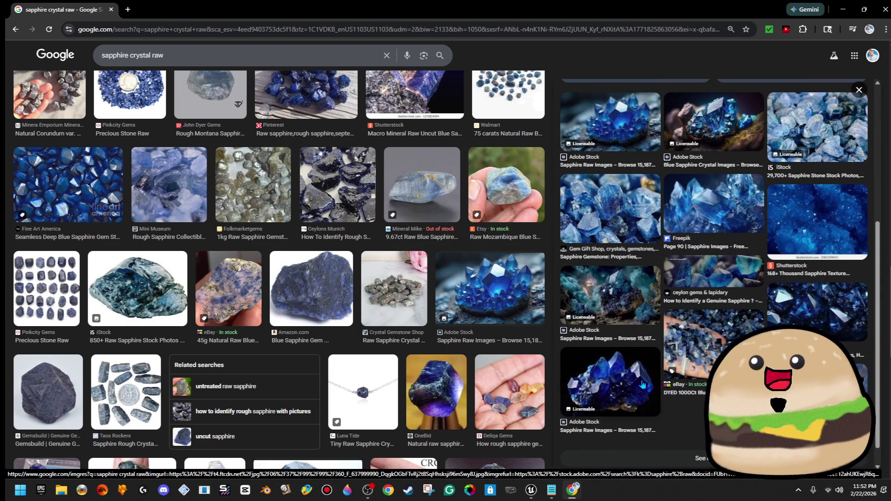
left_click(644, 384)
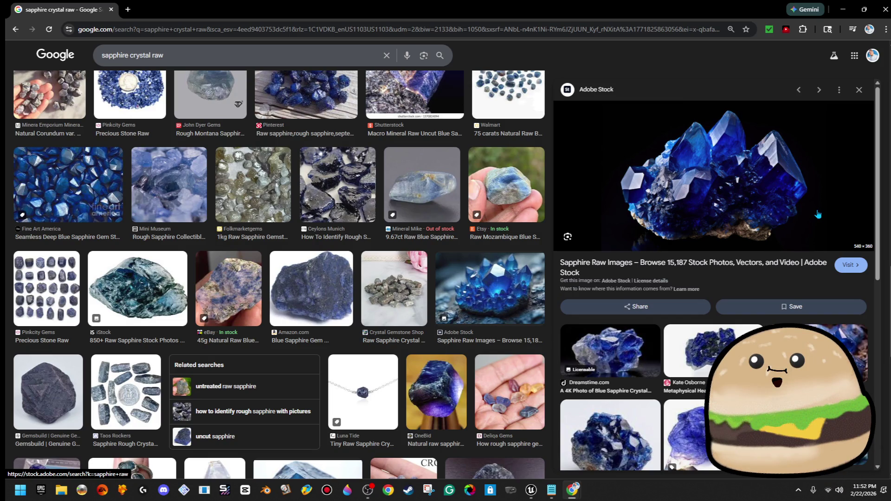
left_click(843, 15)
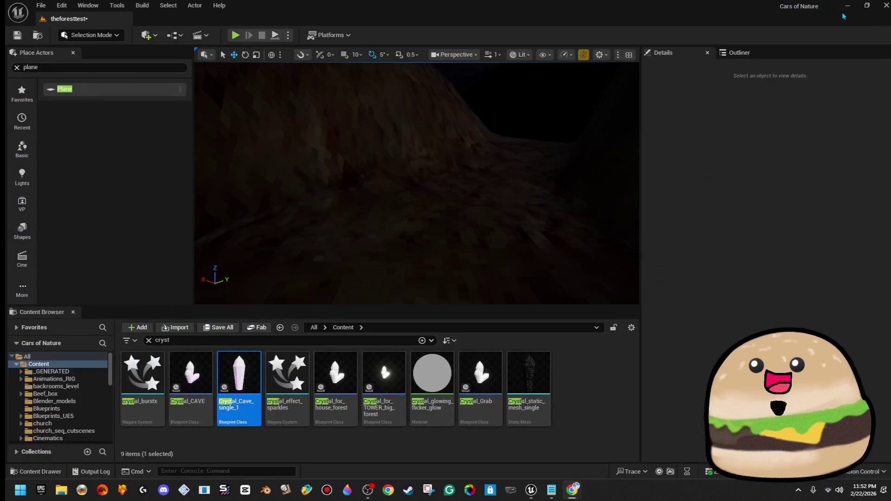
- Open Testing_area_5_DIG_modeling from maps_other_extras, saving the changed assets first
mouse_move(491, 177)
left_mouse_down()
mouse_move(308, 89)
mouse_move(329, 120)
mouse_move(329, 79)
left_mouse_up()
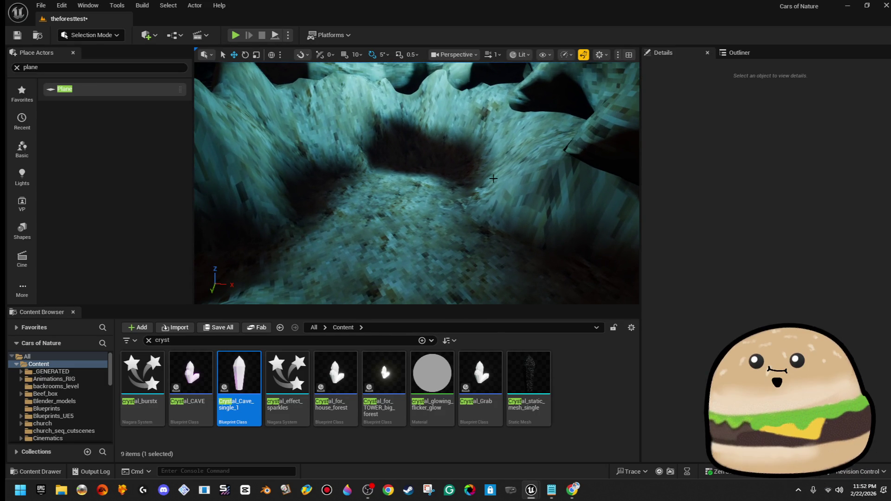
left_click(35, 5)
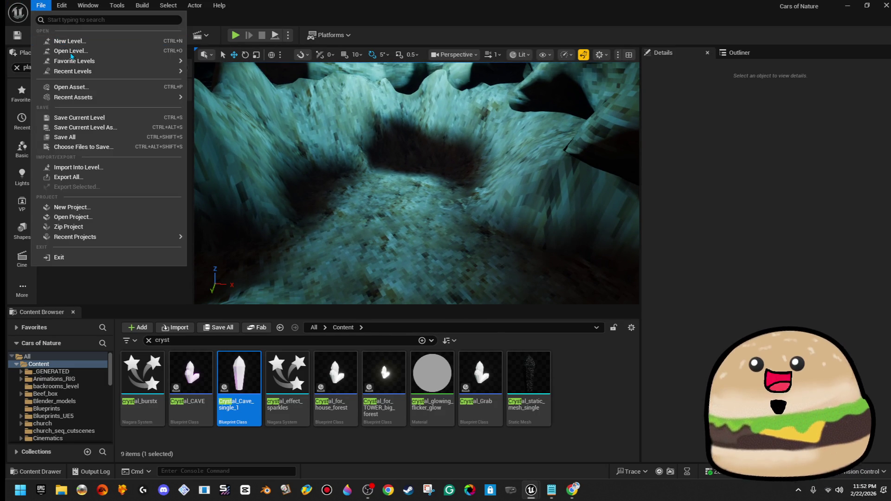
left_click(71, 52)
double_click(462, 153)
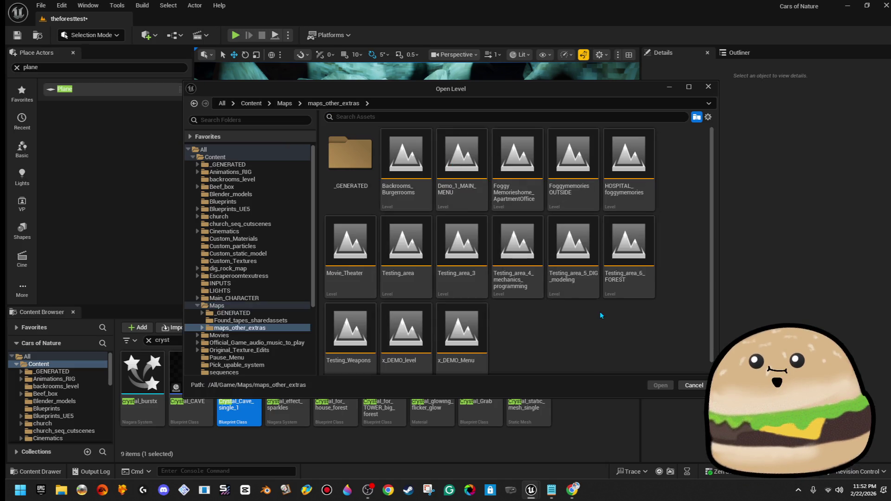
double_click(548, 288)
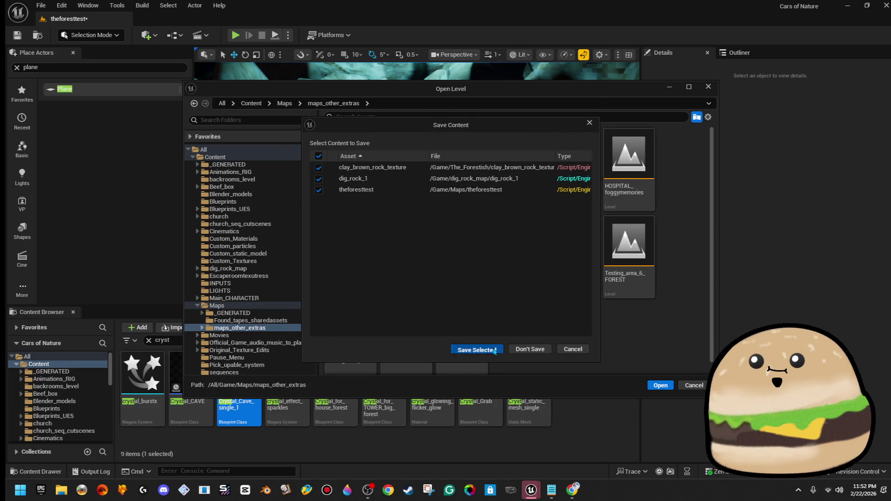
left_click(494, 351)
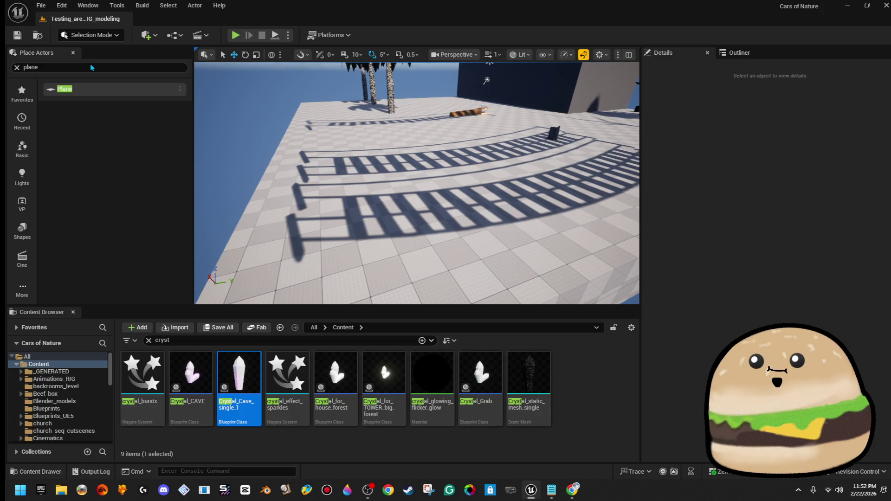
- Switch to Brush Editing mode and place a Geometry Sphere brush on the testing-area floor
left_click(101, 35)
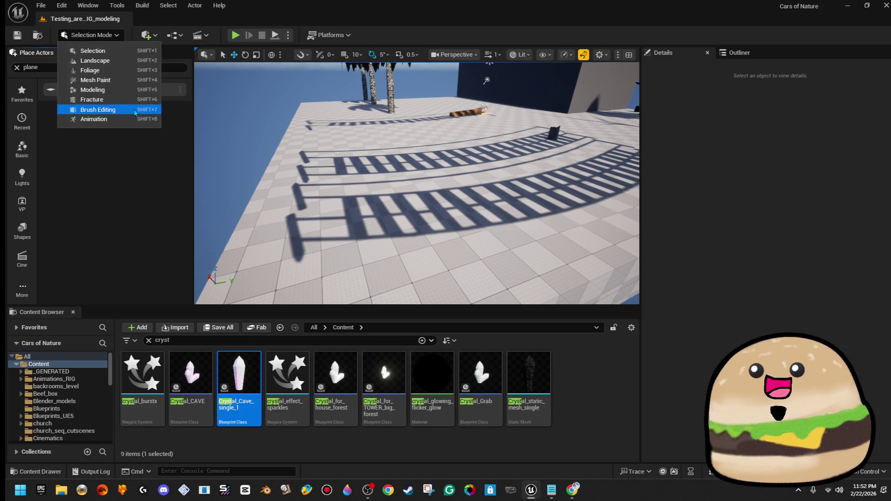
left_click(134, 112)
left_click(111, 52)
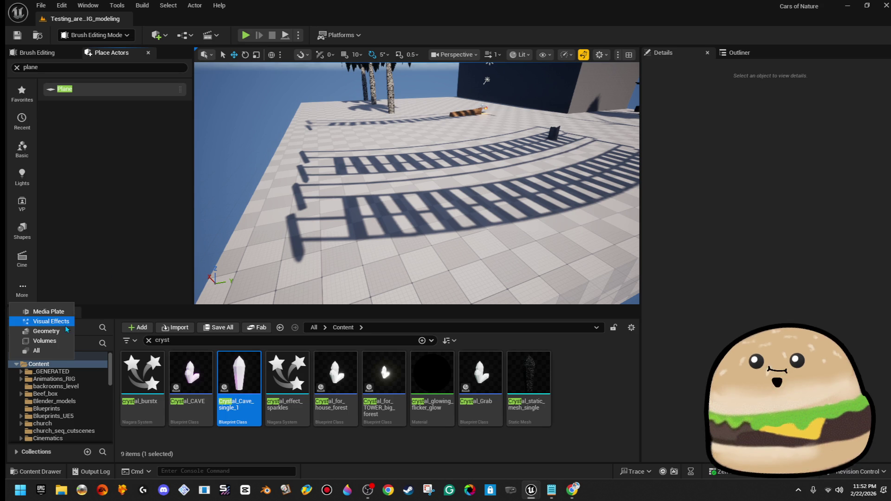
left_click(51, 331)
left_click_drag(274, 191, 246, 190)
mouse_move(339, 173)
left_mouse_down()
mouse_move(315, 167)
mouse_move(330, 181)
mouse_move(338, 173)
mouse_move(315, 172)
mouse_move(339, 172)
left_mouse_up()
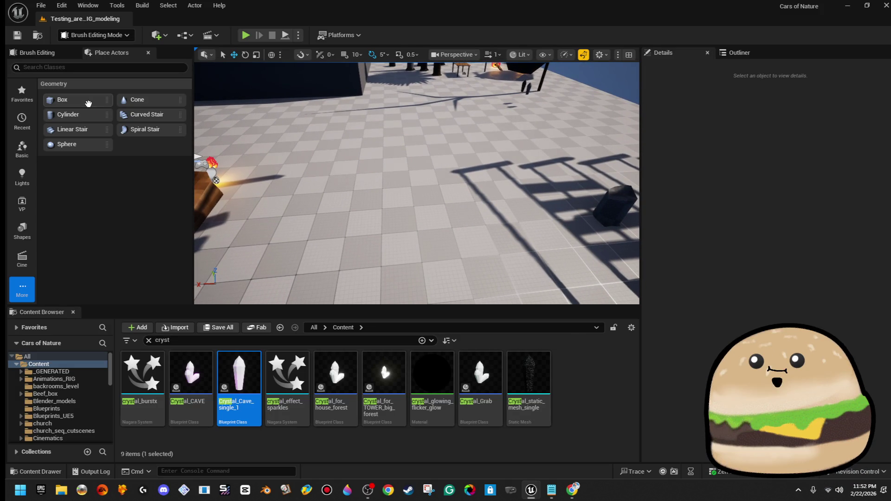
left_click_drag(79, 145, 378, 183)
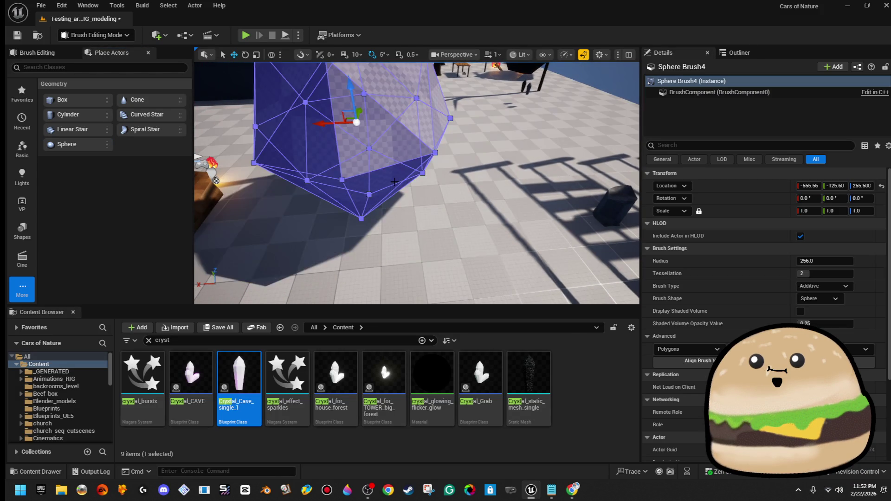
- Frame the sphere brush and push its top-left face down slightly
key("f")
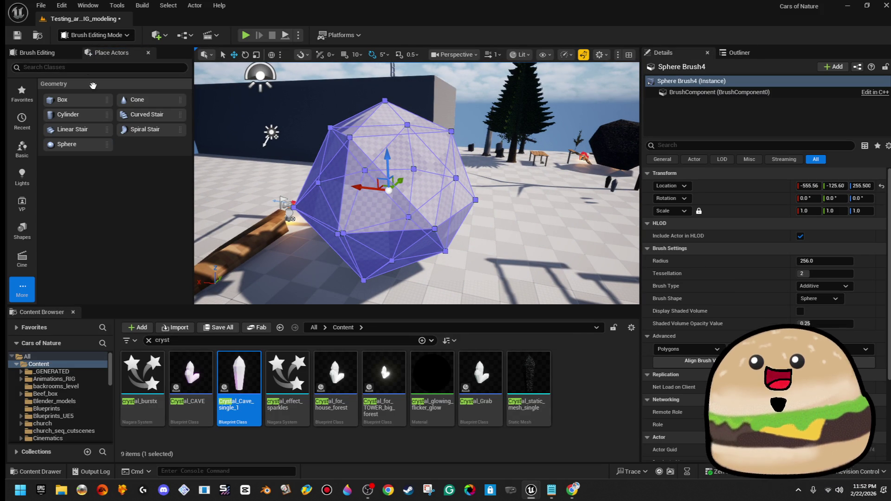
left_click(114, 37)
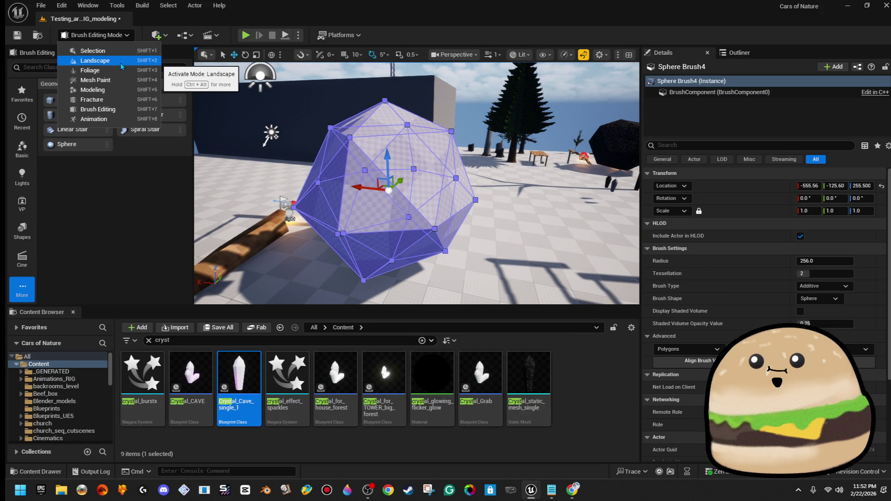
left_click(100, 109)
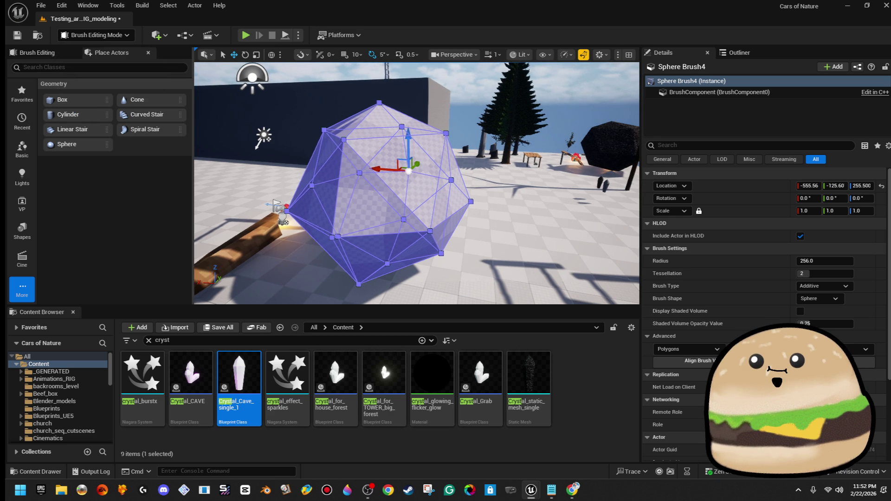
left_click(416, 165)
mouse_move(406, 180)
left_mouse_down()
mouse_move(429, 174)
mouse_move(415, 199)
left_mouse_up()
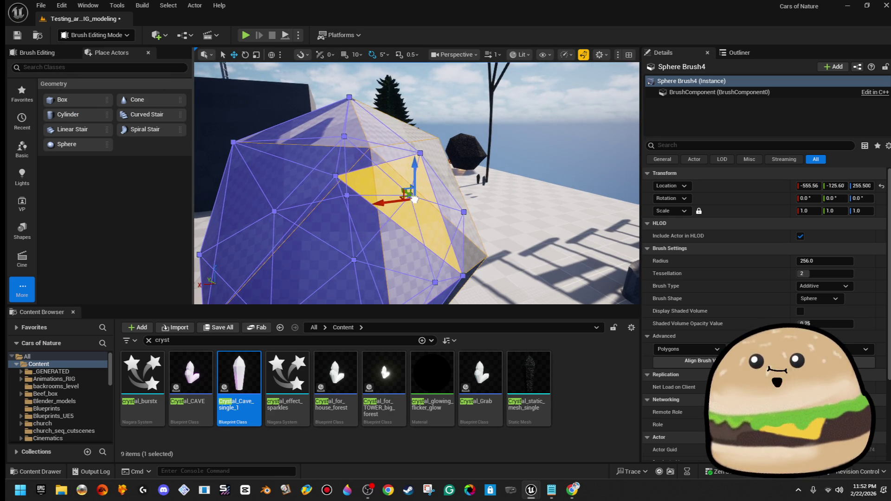
left_click(319, 127)
left_click_drag(293, 121, 313, 173)
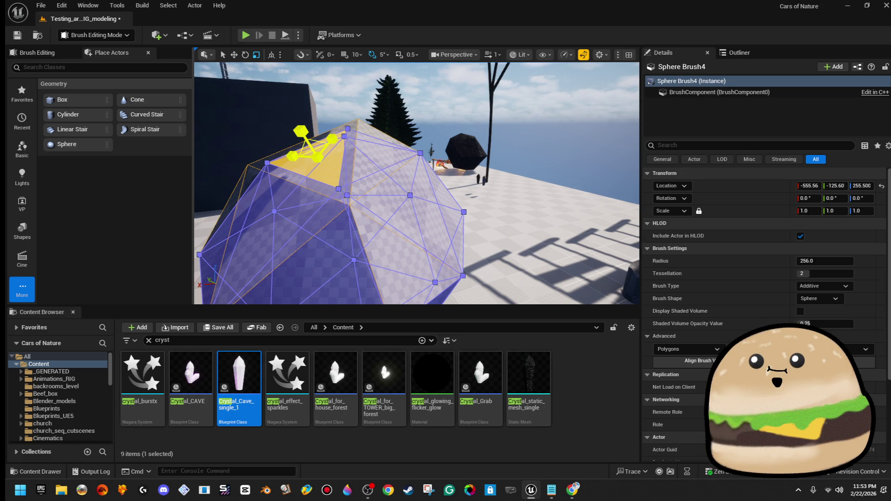
- Orbit close to the selected face and push it inward with the move gizmo
scroll(369, 177, "up", 5)
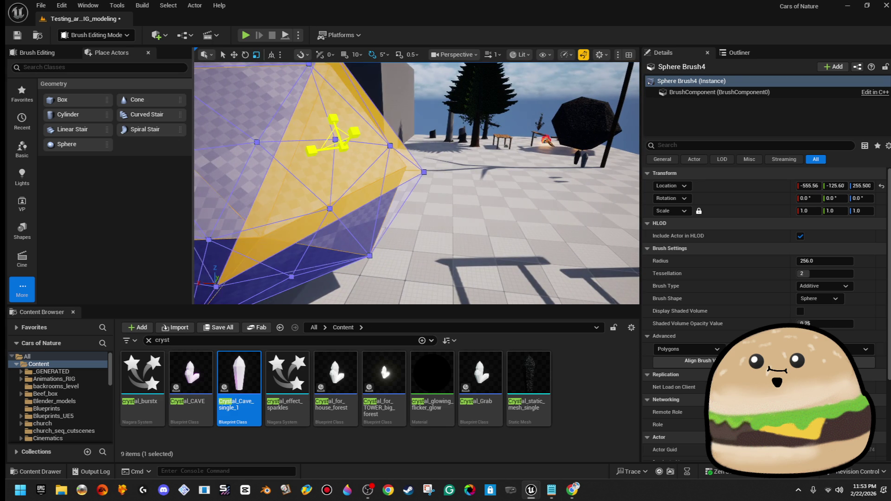
key("f")
left_click_drag(327, 176, 390, 176)
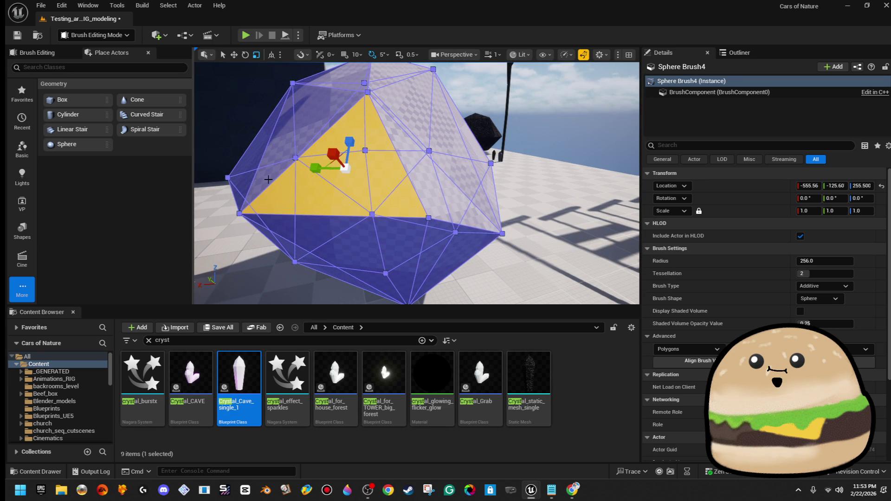
mouse_move(250, 175)
left_mouse_down()
mouse_move(270, 162)
mouse_move(271, 125)
mouse_move(300, 192)
left_mouse_up()
mouse_move(413, 203)
left_mouse_down()
mouse_move(343, 200)
mouse_move(502, 148)
left_mouse_up()
key("w")
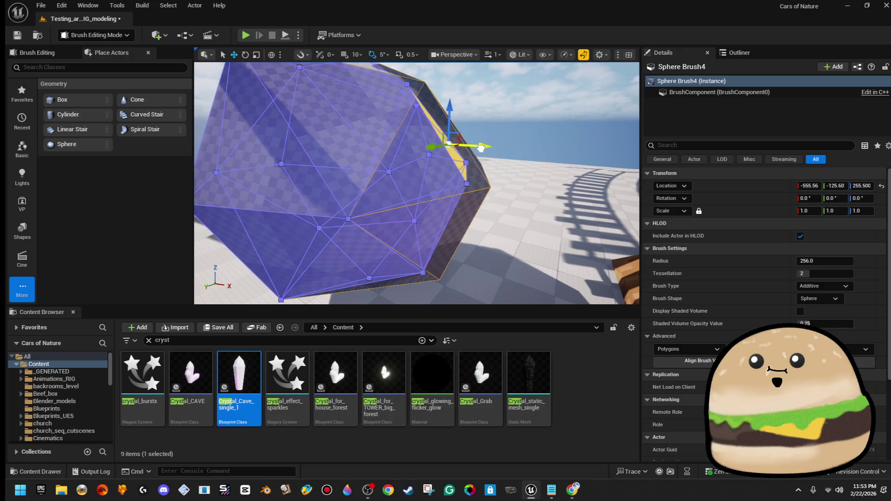
mouse_move(465, 146)
left_mouse_down()
mouse_move(464, 186)
mouse_move(464, 153)
left_mouse_up()
key("Escape")
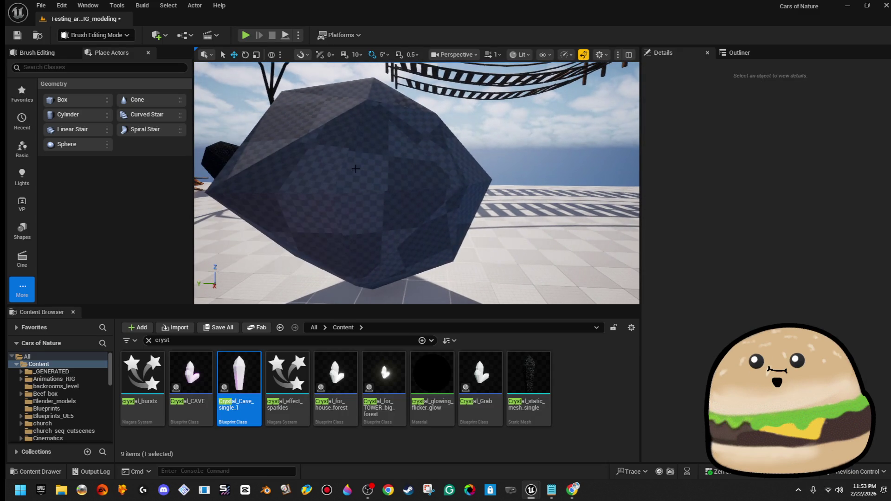
left_click(371, 167)
mouse_move(371, 167)
left_mouse_down()
mouse_move(399, 153)
mouse_move(408, 130)
mouse_move(409, 177)
mouse_move(394, 195)
mouse_move(360, 194)
left_mouse_up()
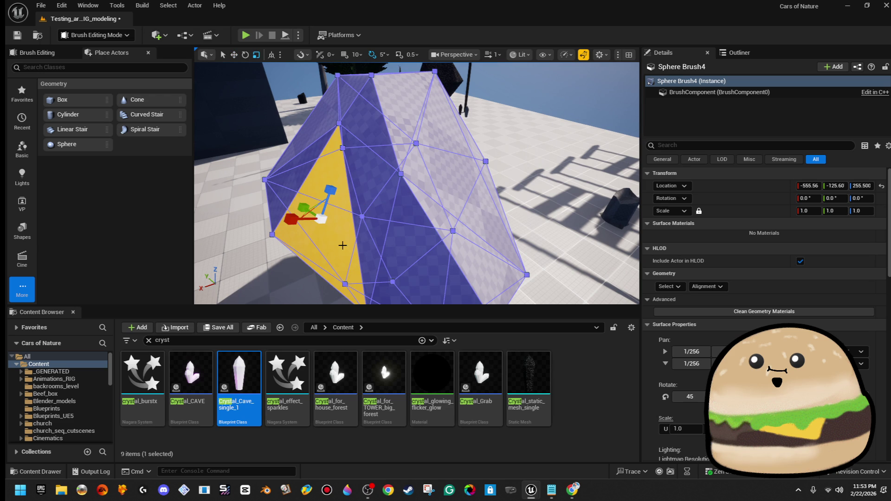
left_click_drag(326, 222, 320, 218)
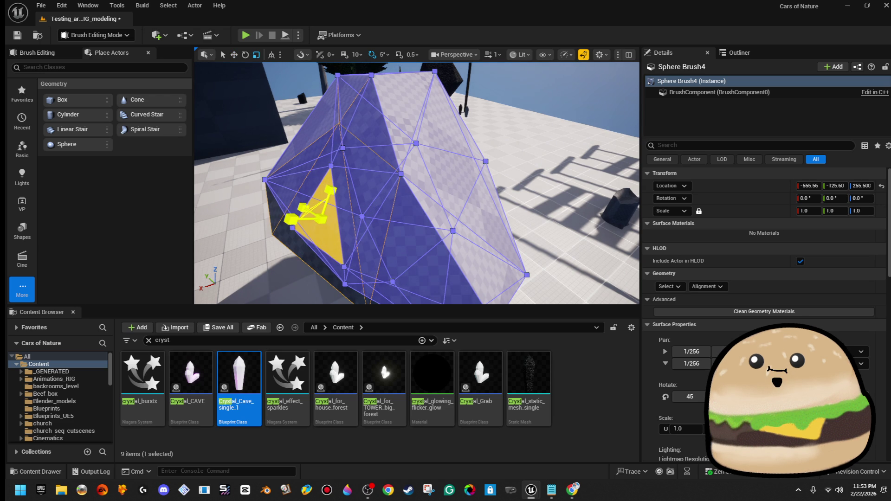
- Reselect the sphere brush and pick further faces while orbiting around it
left_click(501, 134)
mouse_move(501, 134)
left_mouse_down()
mouse_move(410, 109)
mouse_move(374, 129)
left_mouse_up()
left_click(445, 121)
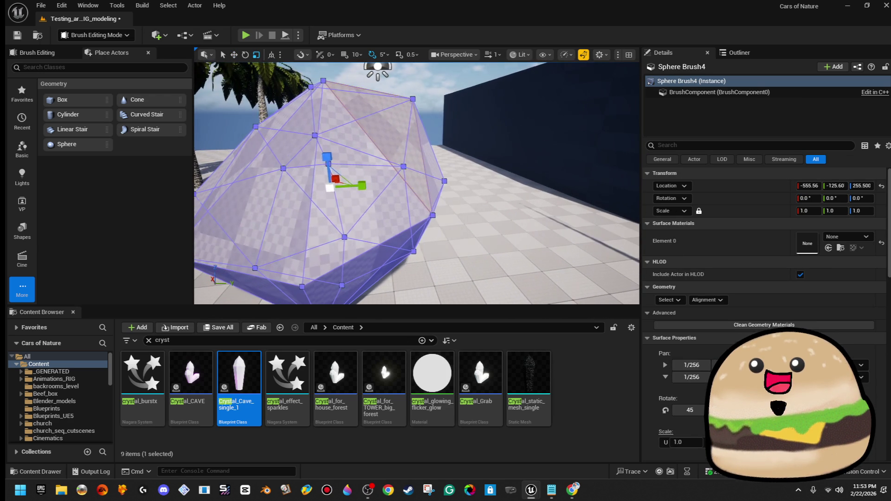
left_click(419, 119)
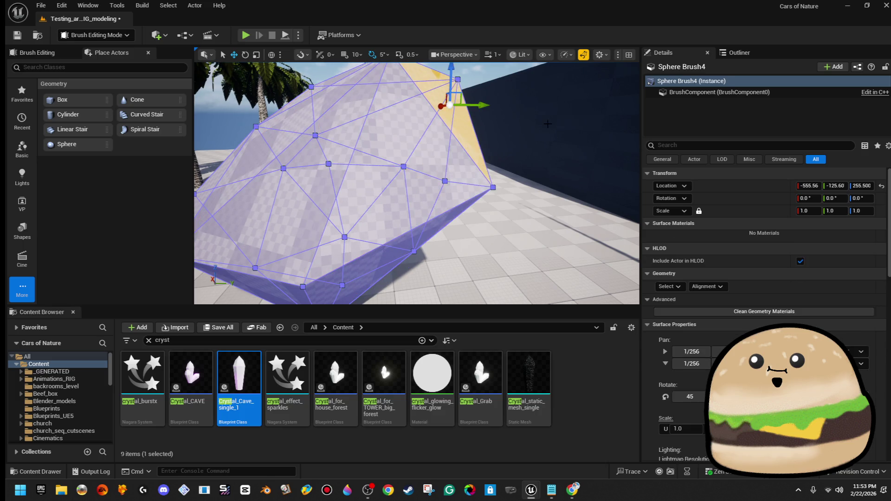
left_click(462, 93)
mouse_move(397, 180)
left_mouse_down()
mouse_move(385, 176)
mouse_move(397, 180)
left_mouse_up()
left_click(396, 180)
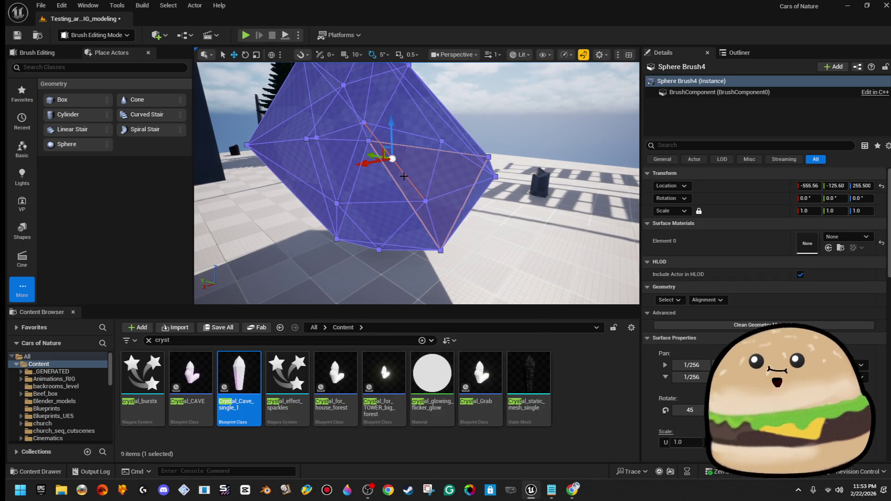
left_click(403, 191)
left_click_drag(407, 171, 455, 173)
key("Escape")
- Select the brush's left face through its context options and review the faceted shape
left_click_drag(398, 145, 397, 145)
right_click(398, 145)
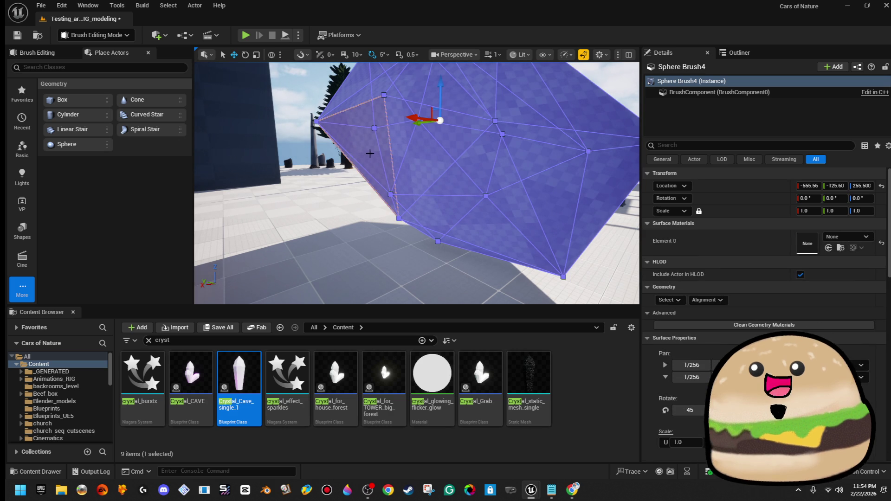
left_click(351, 113)
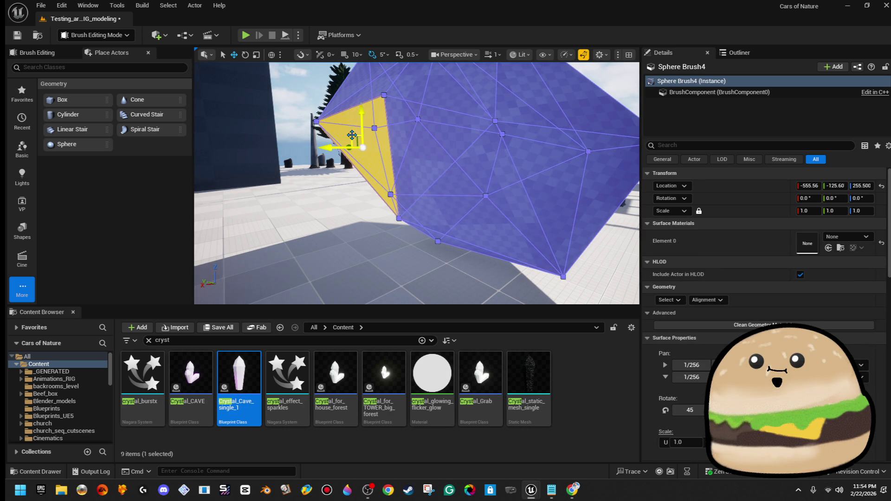
left_click(334, 168)
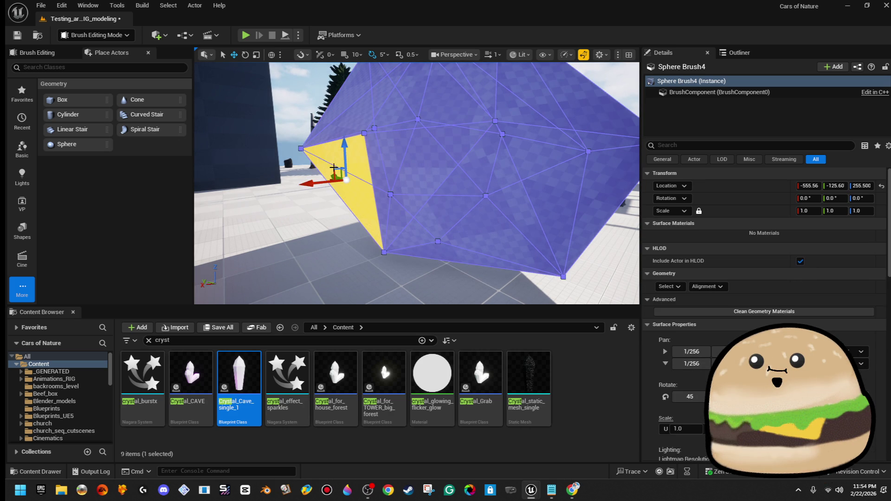
left_click_drag(337, 171, 337, 171)
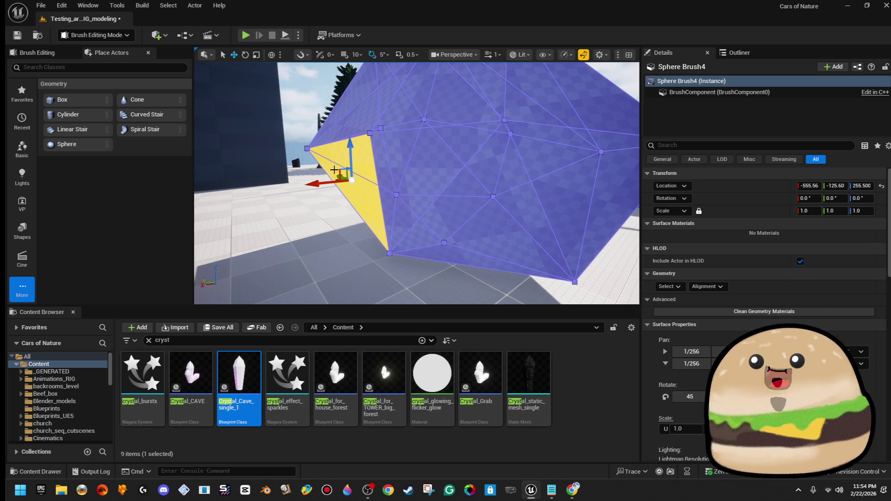
left_click_drag(397, 138, 396, 139)
left_click_drag(357, 164, 356, 164)
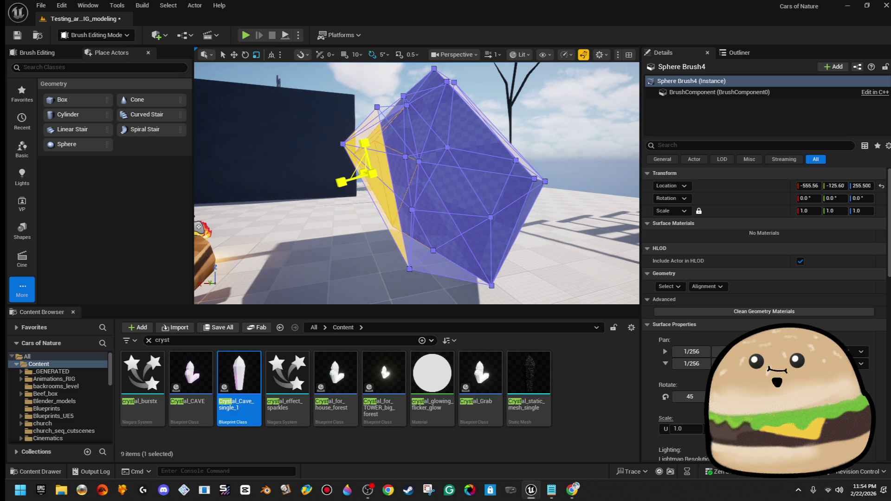
left_click(554, 119)
left_click_drag(554, 119, 553, 111)
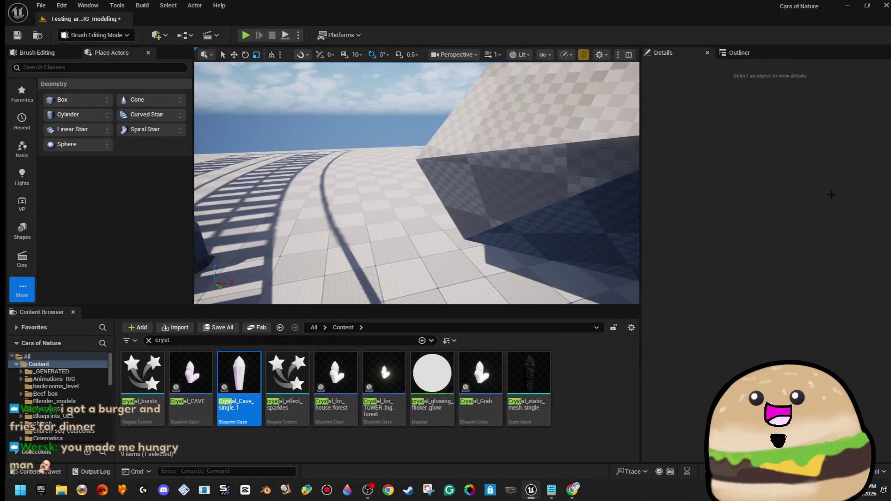
mouse_move(417, 186)
left_mouse_down()
mouse_move(460, 181)
mouse_move(394, 183)
left_mouse_up()
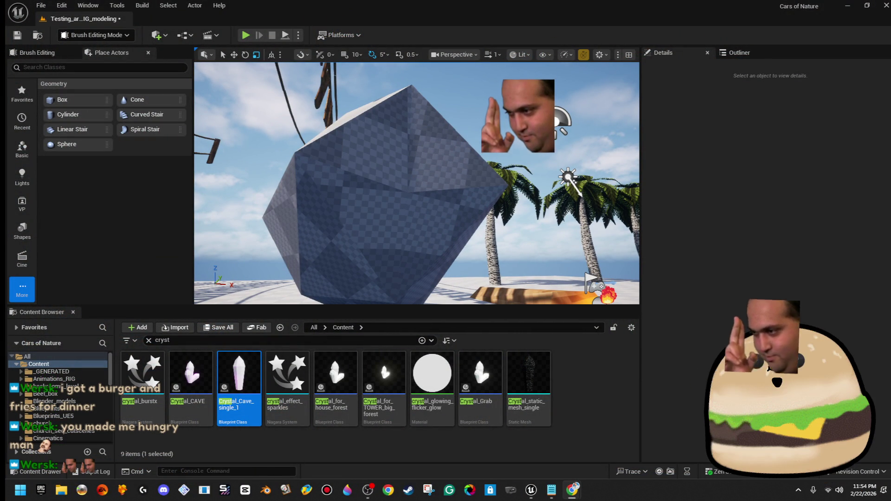
mouse_move(417, 186)
left_mouse_down()
mouse_move(417, 213)
mouse_move(432, 190)
mouse_move(389, 201)
mouse_move(396, 227)
left_mouse_up()
left_click(441, 190)
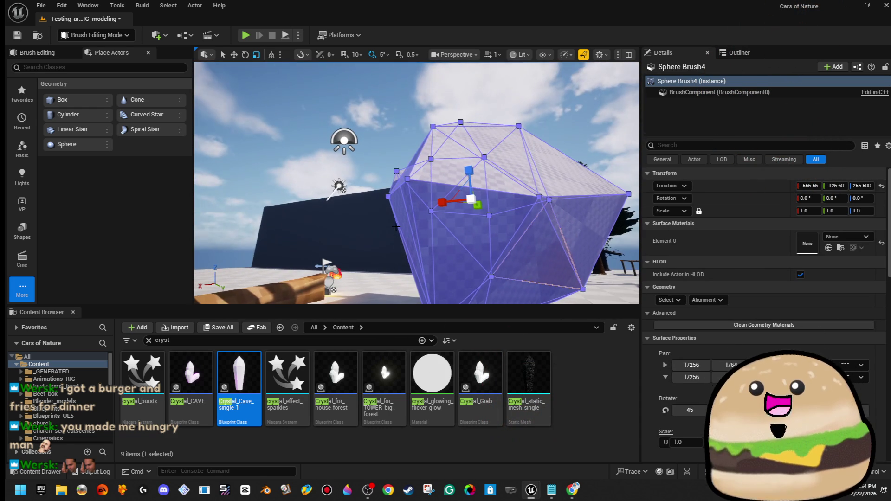
- Drag an upper-edge vertex of Sphere Brush4 up along Z and orbit to check the taller crystal
left_click(457, 222)
left_click_drag(458, 222, 453, 198)
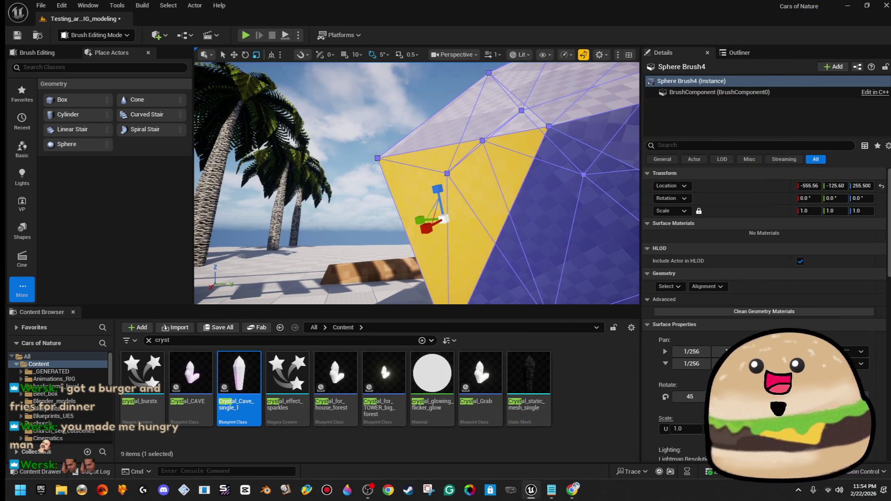
left_click(393, 156)
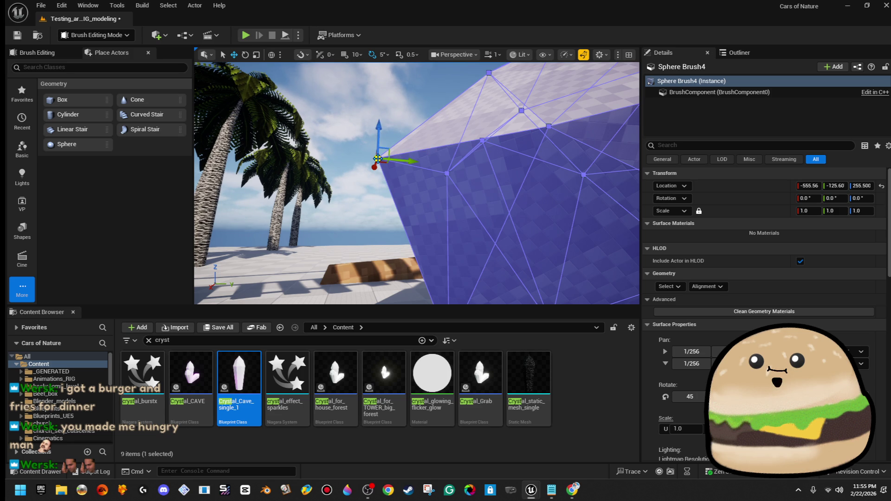
left_click_drag(389, 154, 384, 81)
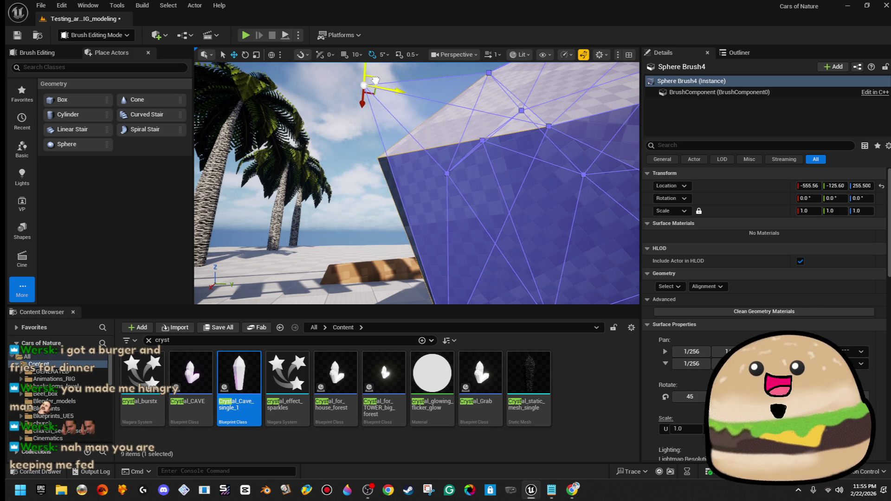
scroll(375, 80, "down", 5)
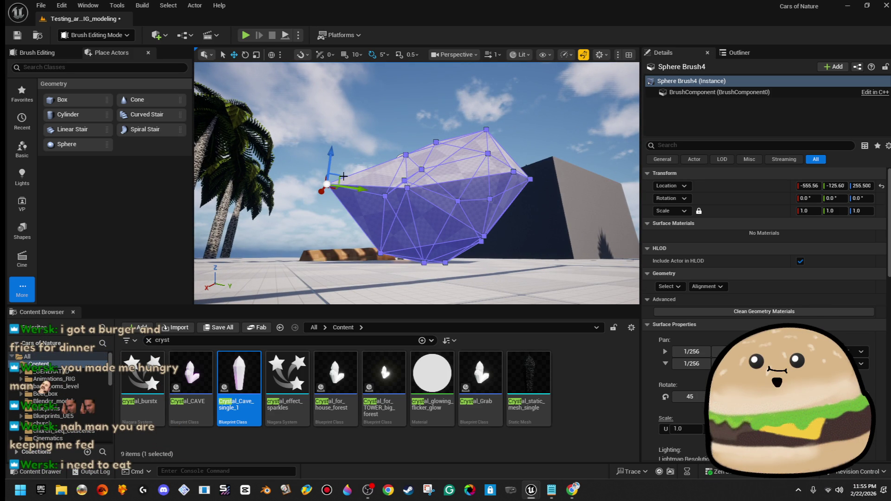
mouse_move(347, 175)
left_mouse_down()
mouse_move(316, 195)
mouse_move(356, 154)
left_mouse_up()
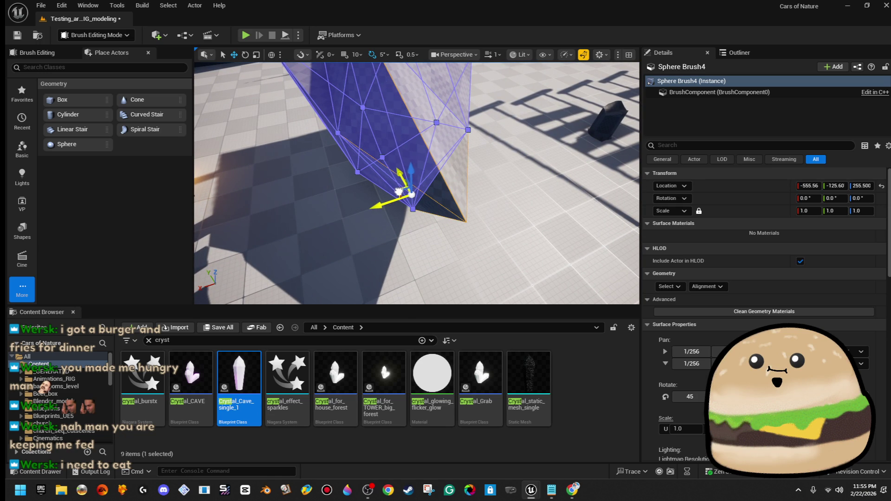
left_click(407, 195)
mouse_move(407, 194)
left_mouse_down()
mouse_move(394, 214)
mouse_move(432, 204)
mouse_move(357, 278)
left_mouse_up()
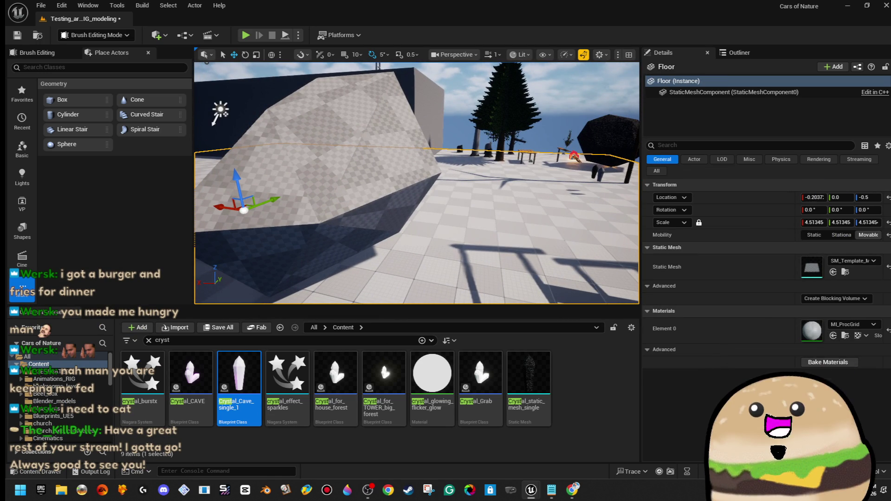
mouse_move(280, 231)
left_mouse_down()
mouse_move(389, 194)
mouse_move(446, 238)
left_mouse_up()
- Fly beneath Sphere Brush4 and raise a lower vertex and its adjoining face along Z
left_click(390, 195)
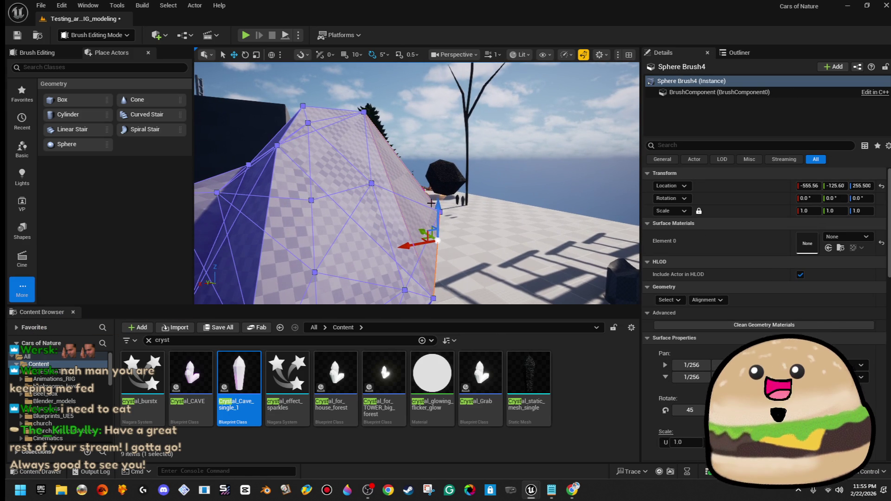
mouse_move(428, 174)
left_mouse_down()
mouse_move(483, 211)
mouse_move(435, 139)
left_mouse_up()
left_click(371, 206)
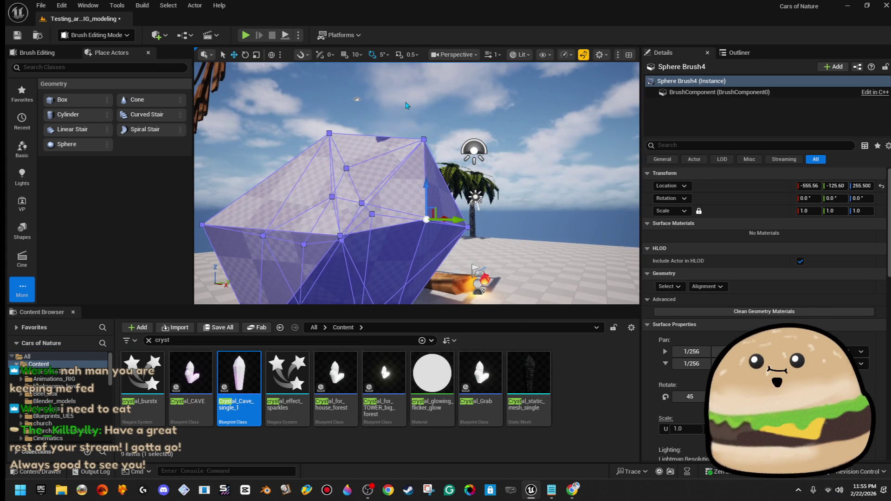
left_click(391, 117)
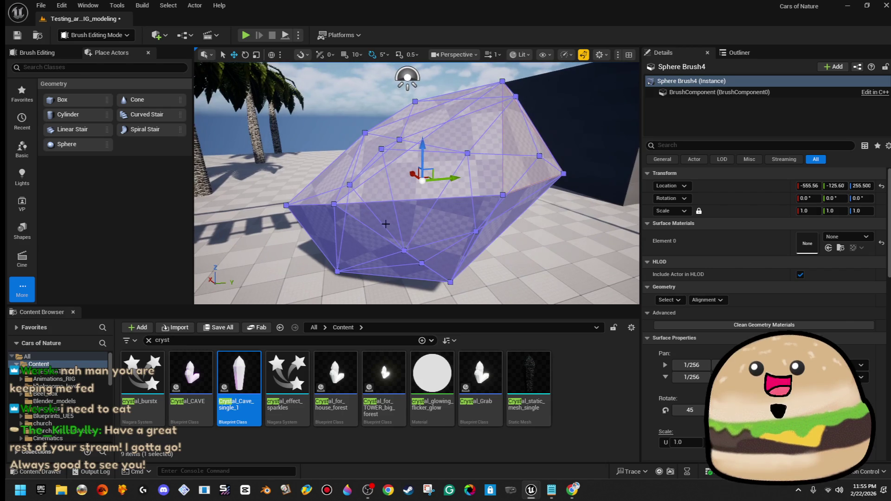
key("w")
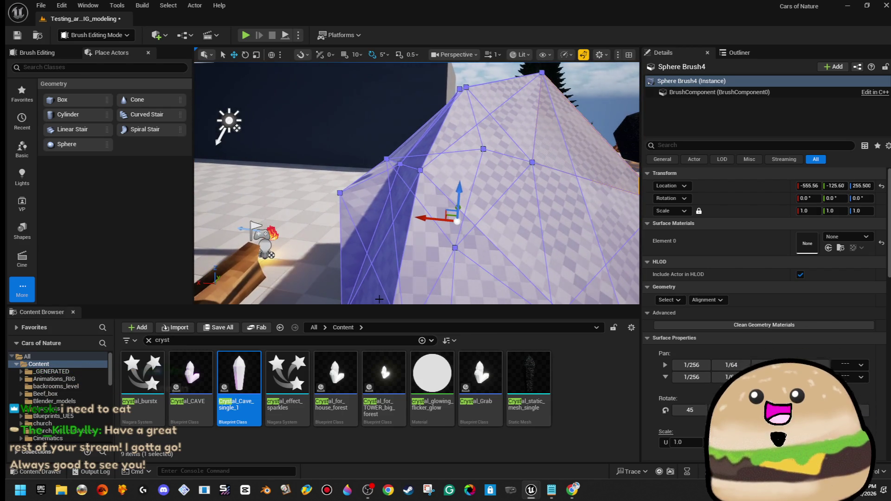
key("w")
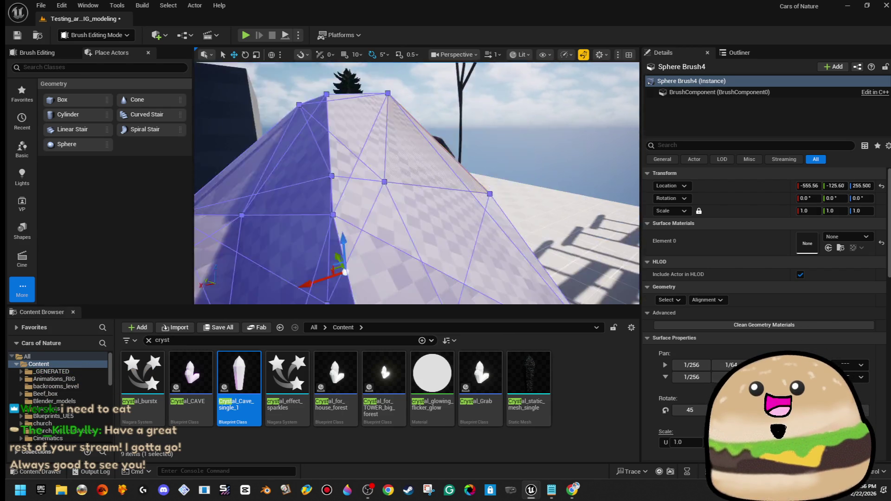
key("w")
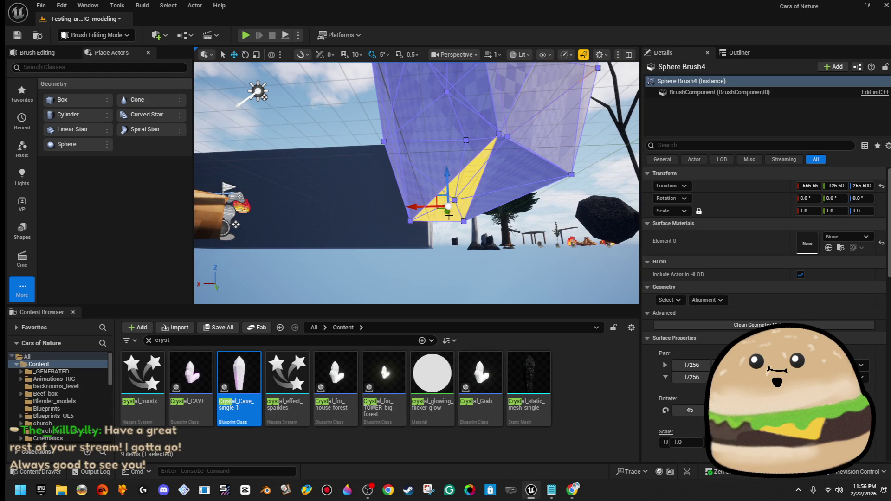
mouse_move(448, 187)
left_mouse_down()
mouse_move(451, 158)
mouse_move(452, 194)
mouse_move(437, 176)
mouse_move(460, 162)
mouse_move(228, 188)
mouse_move(463, 169)
left_mouse_up()
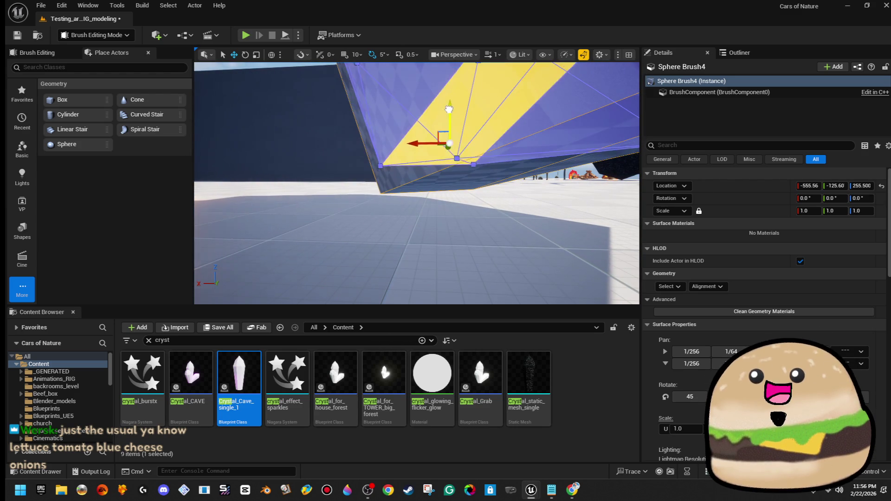
left_click_drag(448, 111, 448, 63)
left_click_drag(418, 186, 222, 186)
key("Escape")
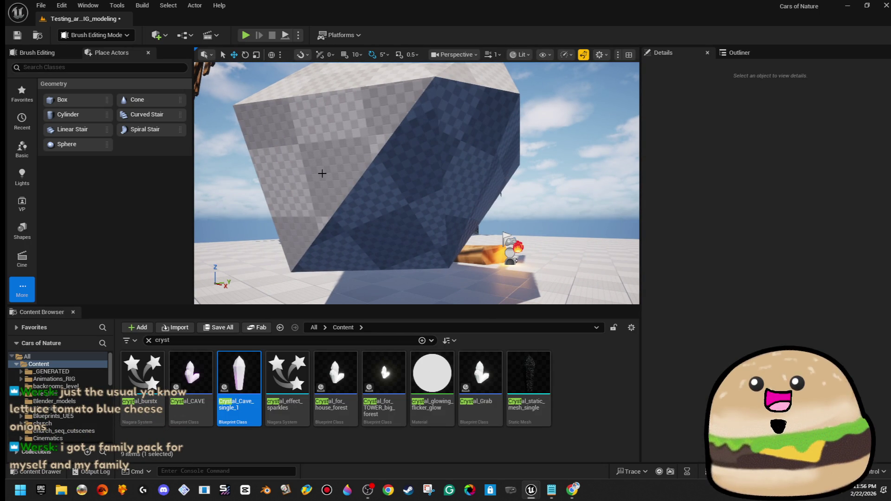
- Orbit Sphere Brush4 from several sides near the palm trees, then open the editor modes list
left_click(413, 190)
left_click_drag(475, 169, 389, 169)
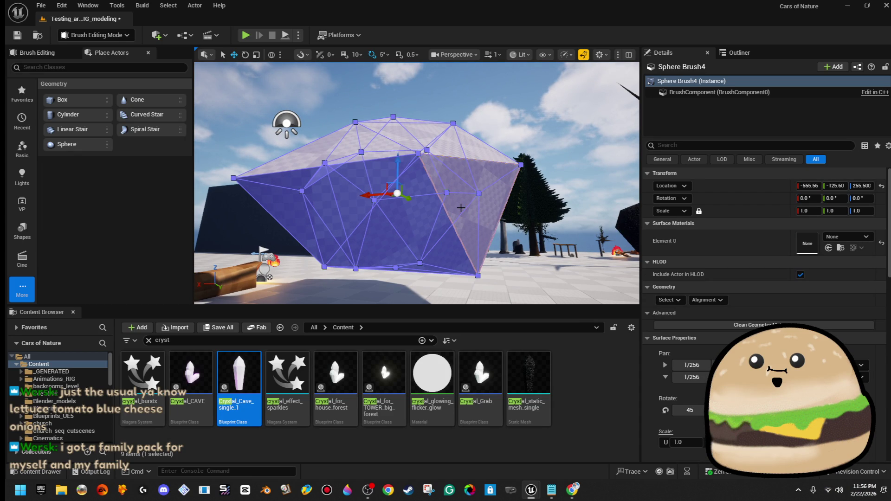
mouse_move(476, 177)
left_mouse_down()
mouse_move(441, 218)
mouse_move(334, 219)
mouse_move(474, 186)
mouse_move(473, 175)
mouse_move(536, 172)
mouse_move(442, 173)
mouse_move(553, 170)
mouse_move(404, 125)
mouse_move(383, 167)
mouse_move(344, 169)
mouse_move(452, 248)
left_mouse_up()
left_click(366, 204)
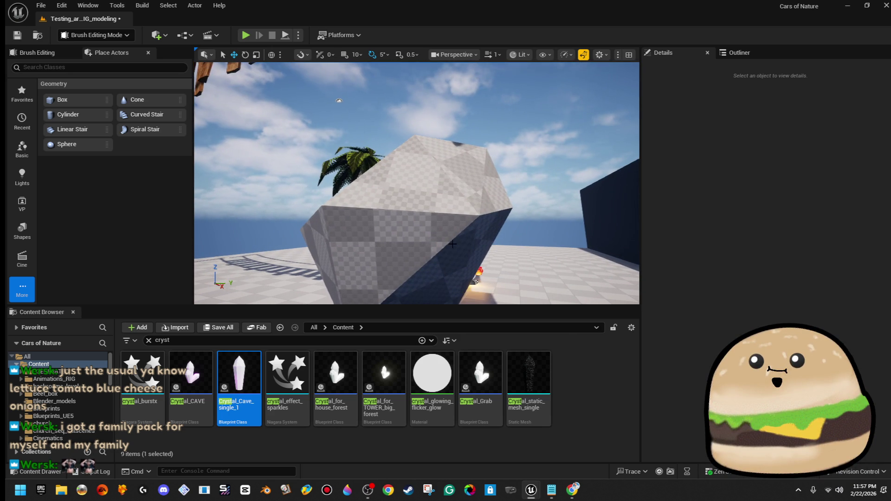
left_click(449, 171)
left_click_drag(449, 171, 455, 168)
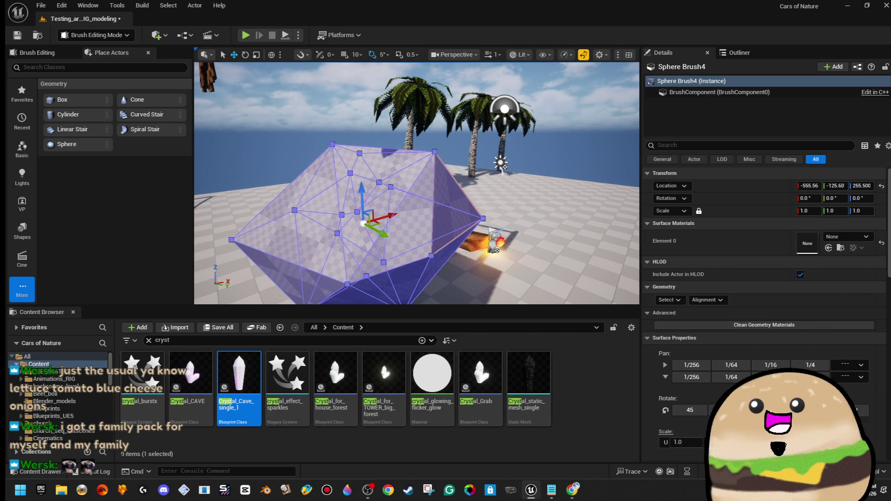
left_click(93, 39)
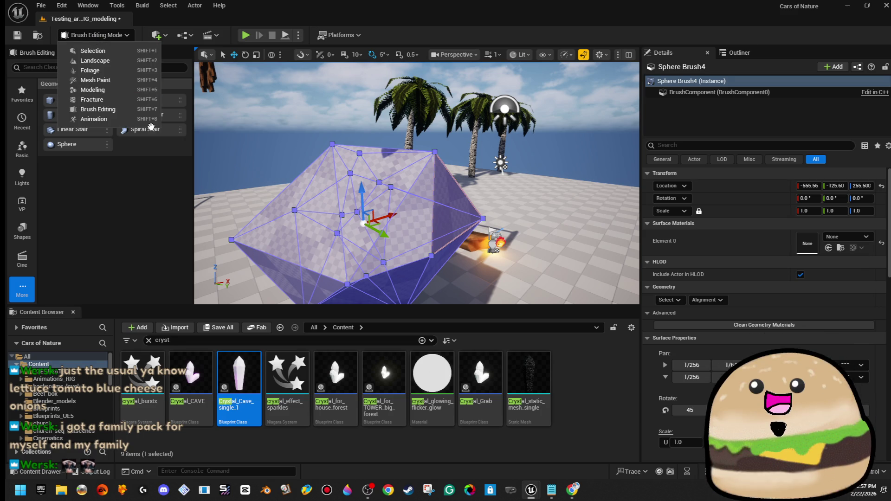
- Dismiss the mode list and orbit around Sphere Brush4 to review the tilted, faceted crystal
left_click(190, 148)
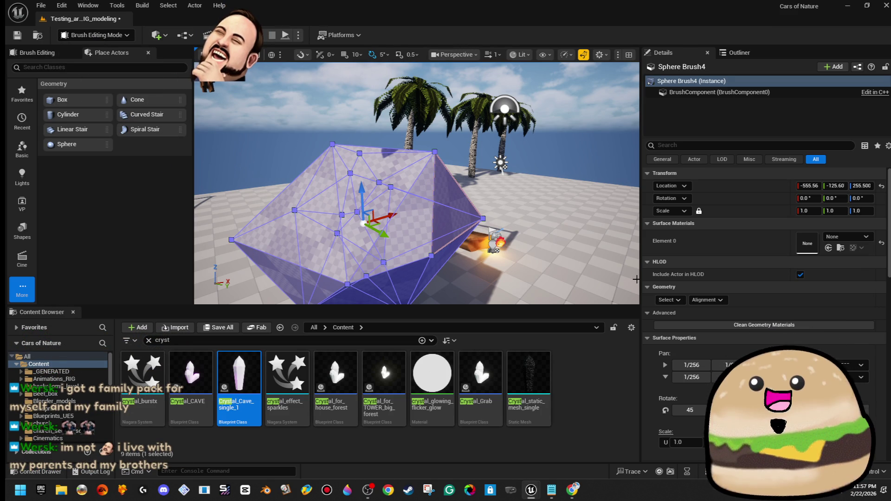
mouse_move(562, 254)
left_mouse_down()
mouse_move(550, 188)
mouse_move(550, 223)
left_mouse_up()
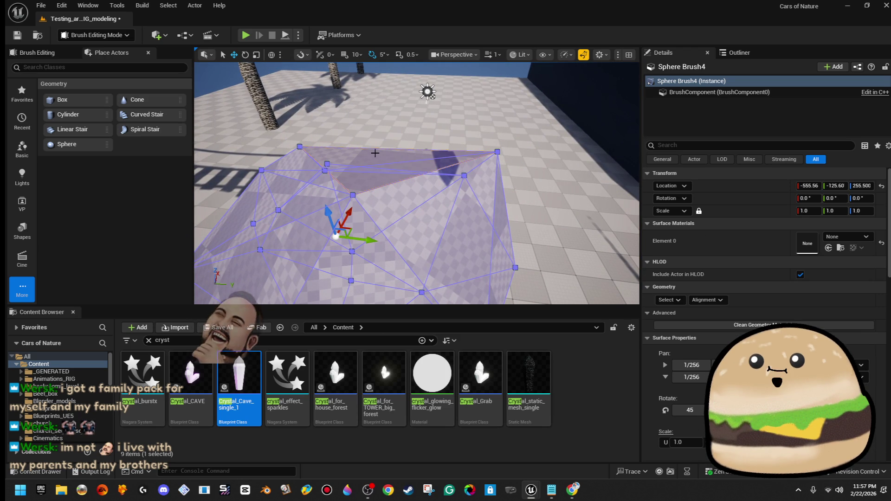
mouse_move(375, 153)
left_mouse_down()
mouse_move(386, 170)
mouse_move(423, 160)
left_mouse_up()
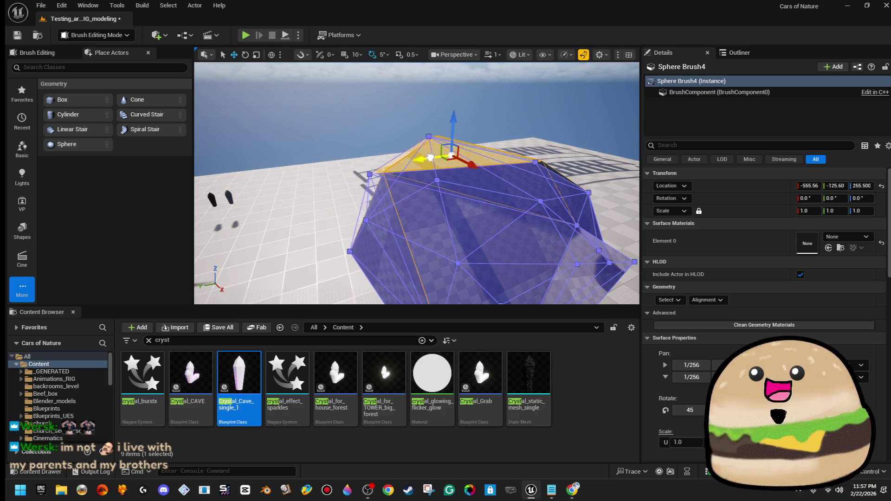
left_click(330, 105)
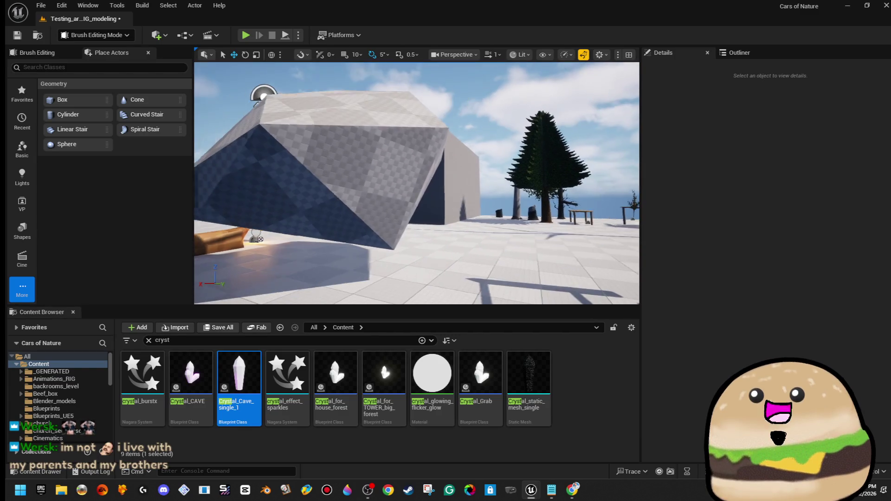
key("ctrl+z")
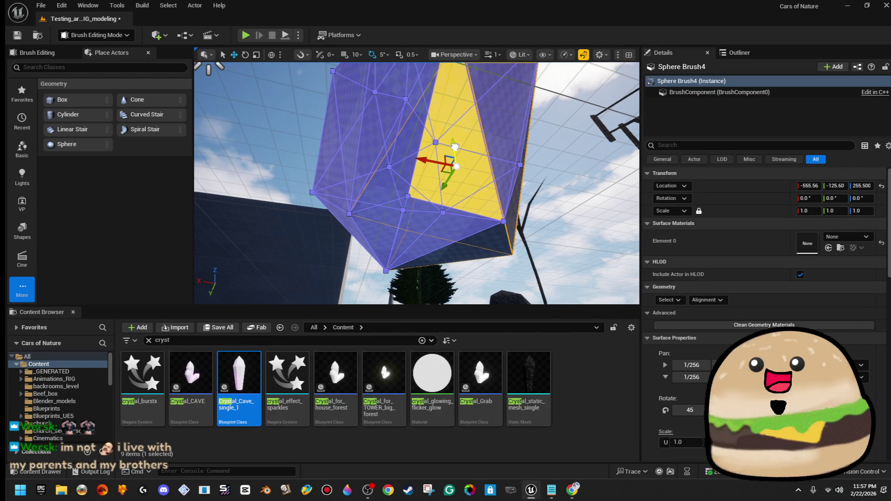
left_click(563, 133)
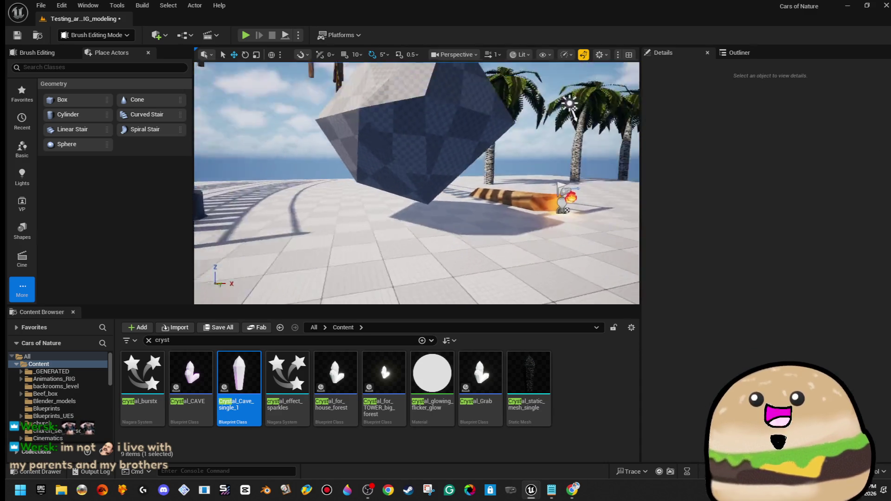
- Select Sphere Brush4 in brush editing mode and orbit around it to choose faces to edit
scroll(416, 183, "up", 3)
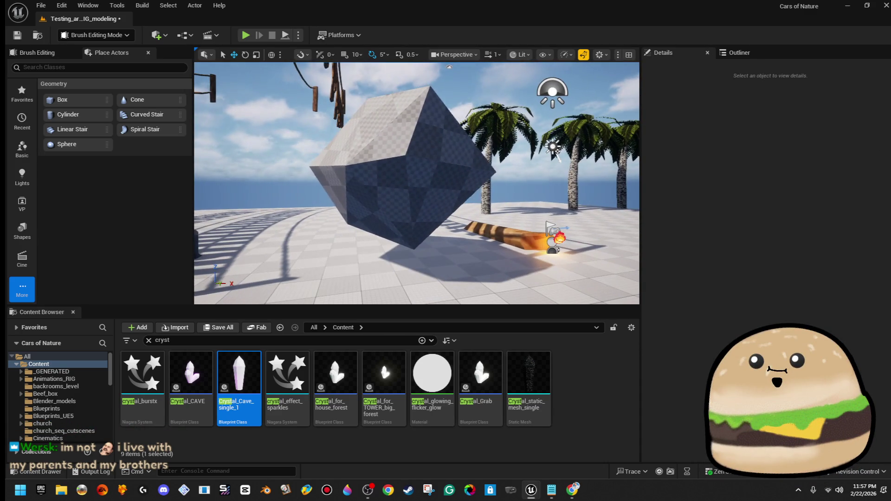
left_click(435, 186)
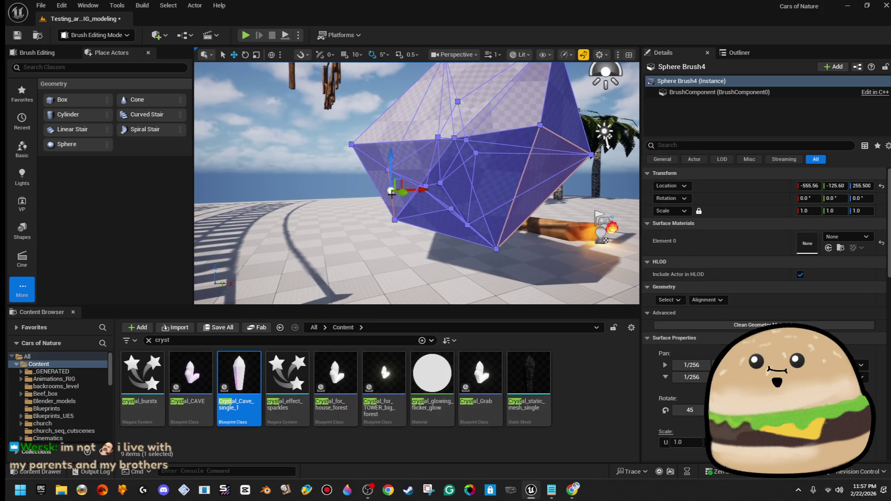
left_click(402, 185)
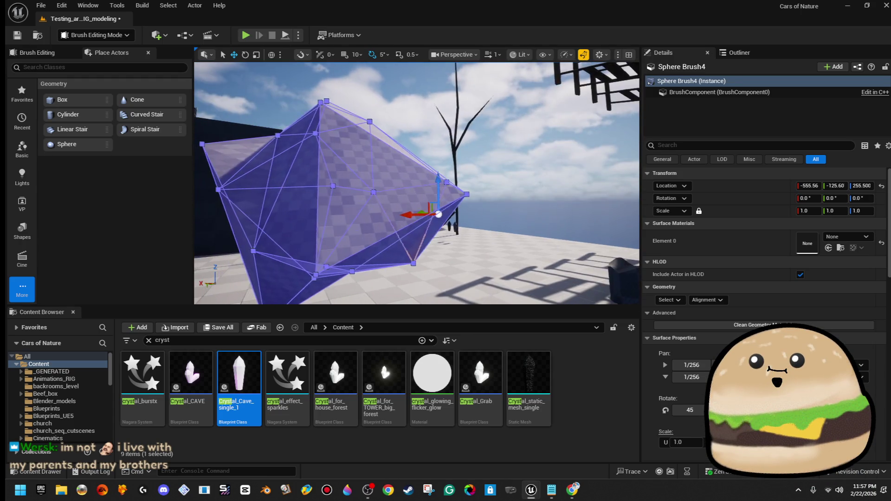
left_click_drag(418, 207, 411, 208)
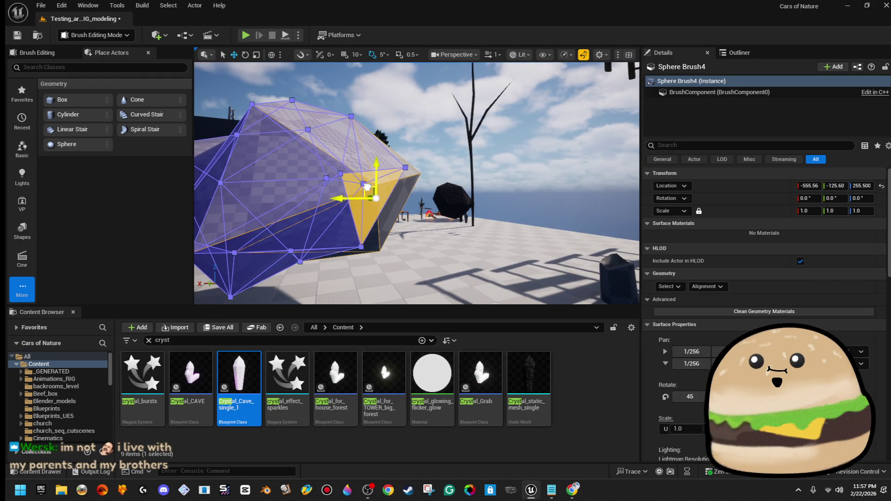
key("Escape")
mouse_move(364, 186)
left_mouse_down()
mouse_move(376, 93)
mouse_move(358, 47)
left_mouse_up()
left_click(459, 208)
mouse_move(459, 208)
left_mouse_down()
mouse_move(366, 178)
mouse_move(346, 207)
mouse_move(357, 191)
mouse_move(513, 209)
mouse_move(478, 207)
mouse_move(480, 191)
left_mouse_up()
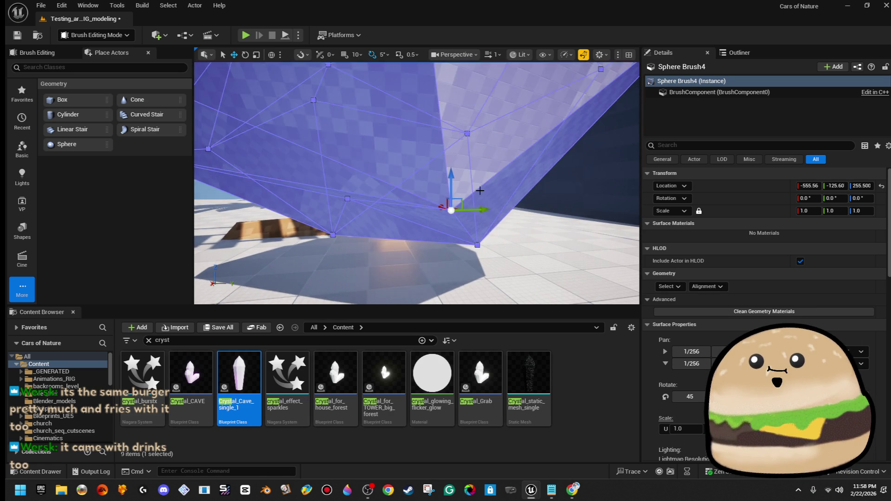
scroll(480, 191, "down", 5)
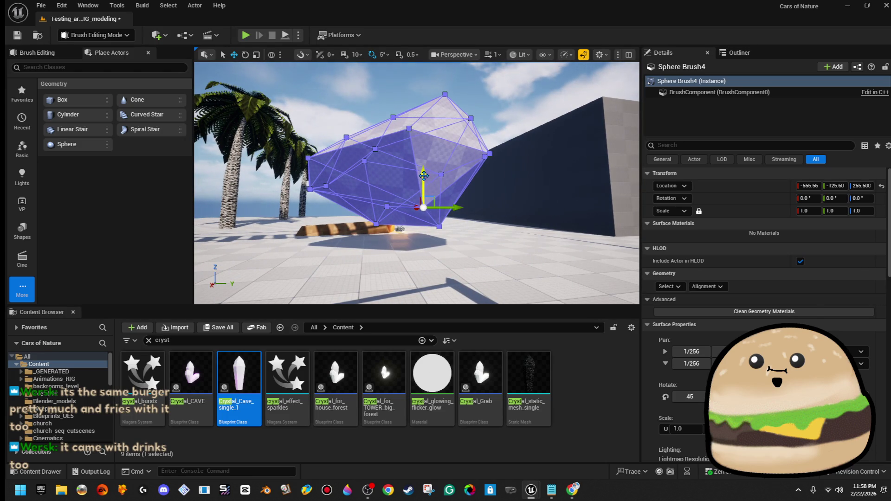
key("Escape")
scroll(424, 185, "up", 3)
mouse_move(423, 186)
left_mouse_down()
mouse_move(348, 188)
mouse_move(353, 158)
left_mouse_up()
left_click(508, 113)
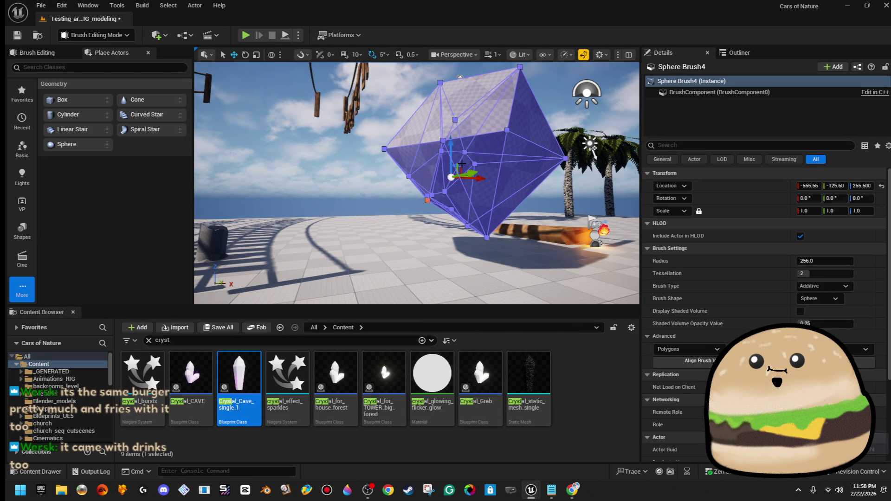
- Pull a vertex down-left, then select the edges and triangular face at the left vertex
mouse_move(459, 166)
left_mouse_down()
mouse_move(450, 175)
mouse_move(433, 156)
mouse_move(457, 183)
mouse_move(573, 165)
mouse_move(578, 151)
left_mouse_up()
key("Escape")
left_click(374, 167)
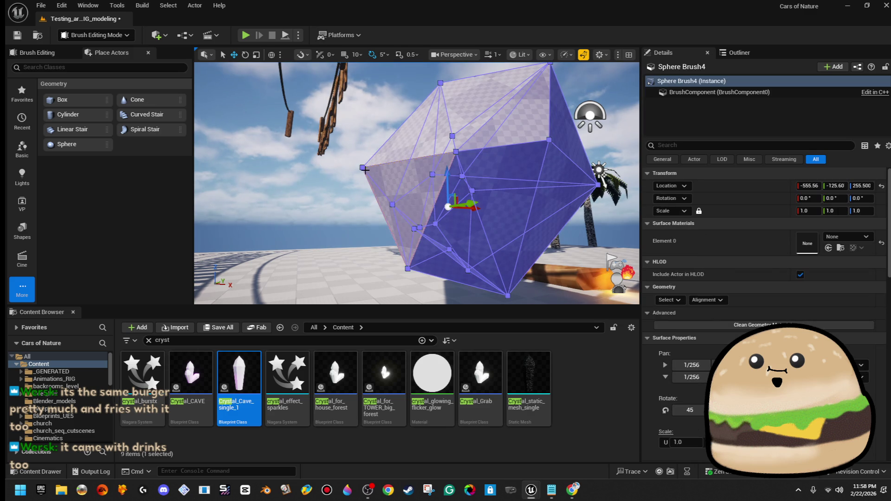
left_click(422, 168)
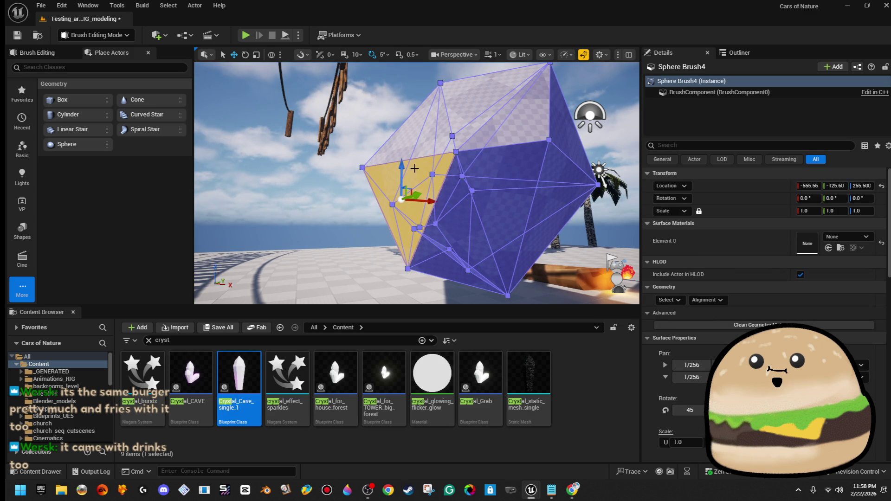
left_click(363, 170)
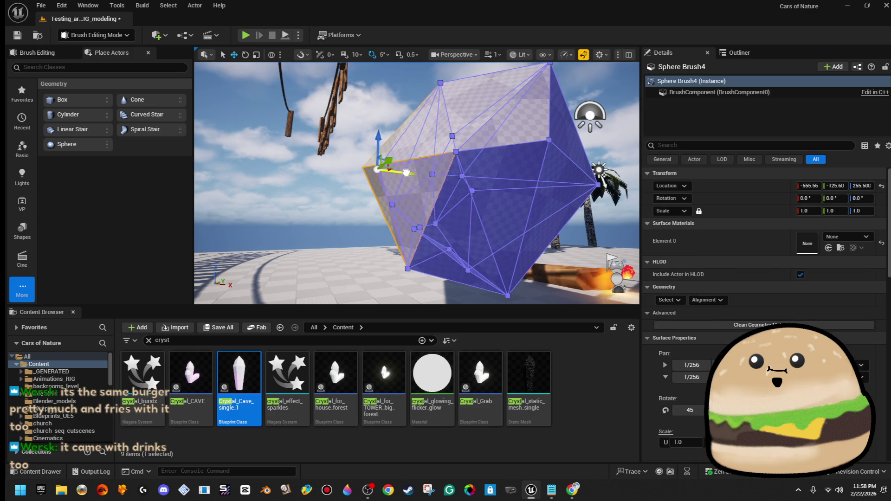
left_click_drag(422, 172, 378, 181)
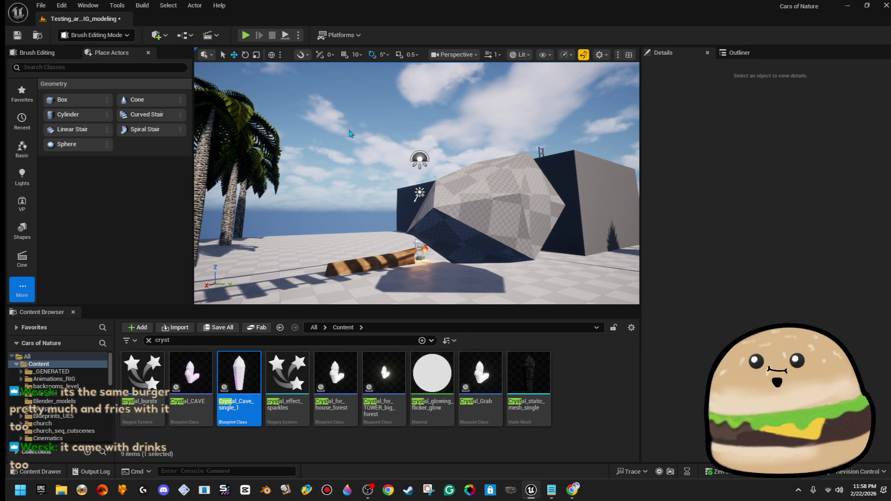
left_click_drag(539, 203, 538, 202)
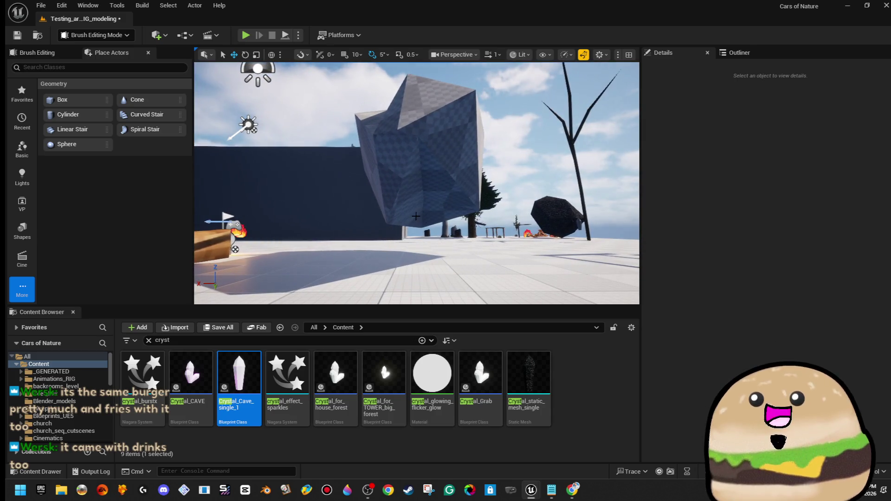
- Frame the crystal brush up close and reselect it from several angles, including from below
left_click(418, 162)
key("f")
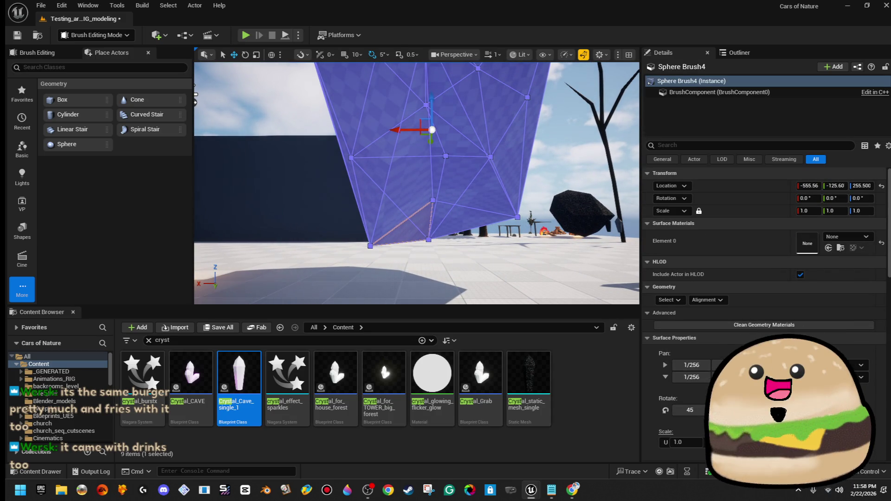
mouse_move(449, 237)
left_mouse_down()
mouse_move(440, 223)
mouse_move(397, 220)
left_mouse_up()
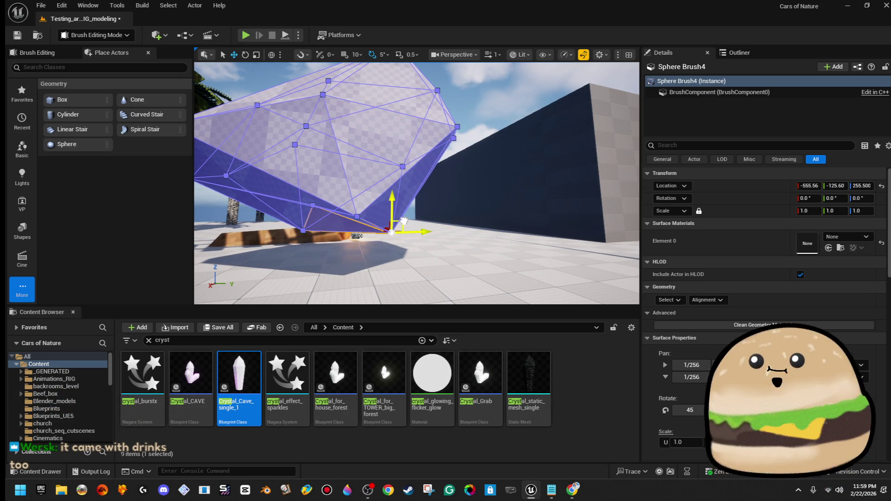
mouse_move(427, 209)
left_mouse_down()
mouse_move(482, 187)
mouse_move(385, 191)
mouse_move(422, 190)
left_mouse_up()
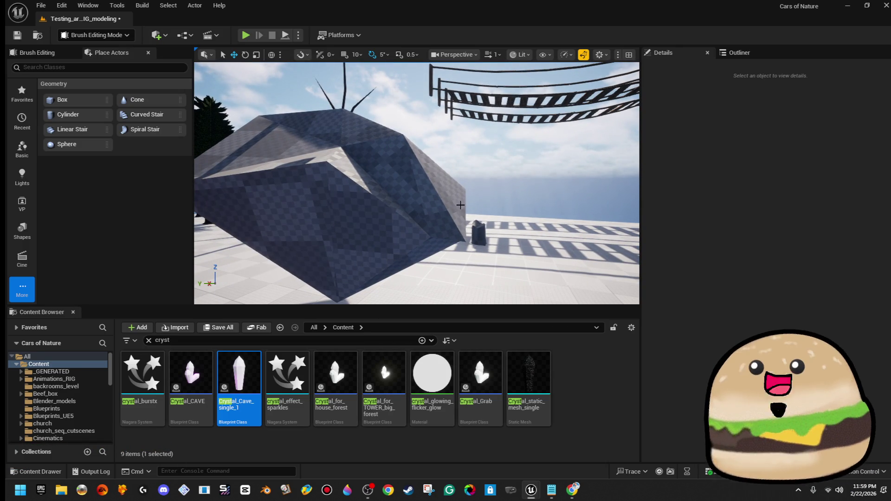
left_click(466, 208)
scroll(466, 208, "up", 3)
left_click_drag(483, 245, 460, 255)
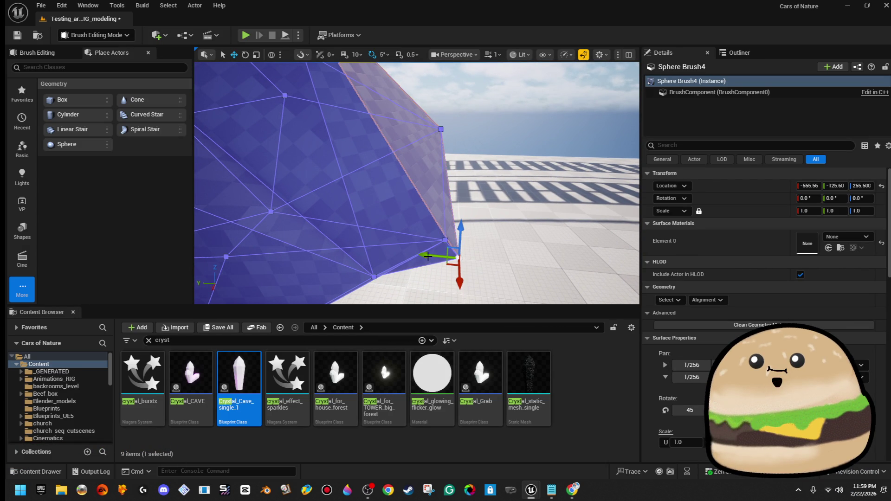
mouse_move(459, 254)
left_mouse_down()
mouse_move(427, 204)
mouse_move(408, 222)
mouse_move(381, 214)
left_mouse_up()
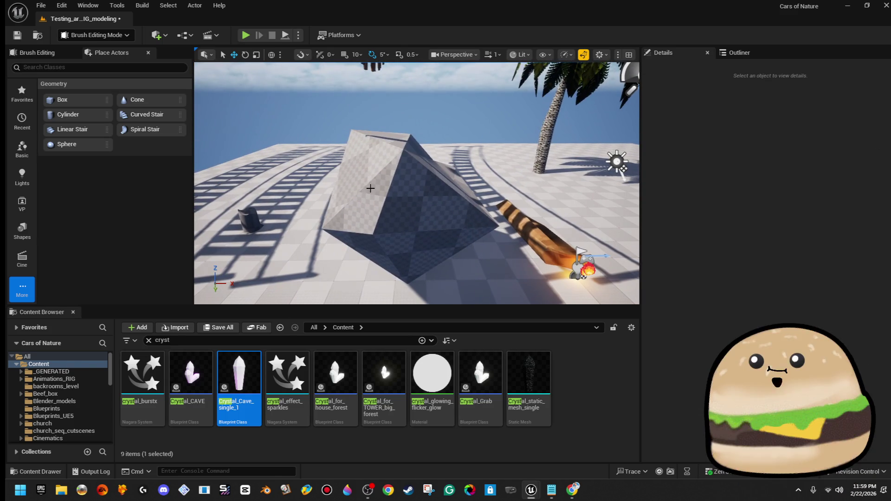
left_click(394, 204)
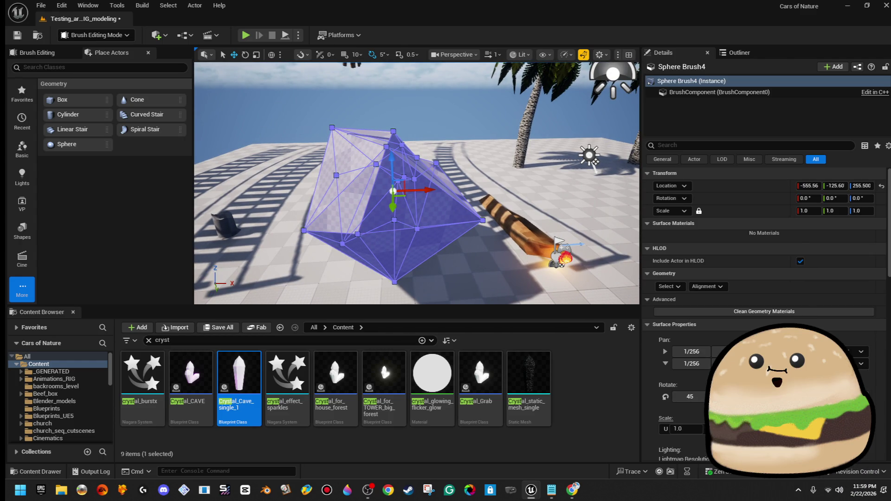
- Fly the view toward the crystal and select Sphere Brush4
mouse_move(434, 208)
left_mouse_down()
mouse_move(426, 181)
mouse_move(389, 200)
mouse_move(366, 180)
mouse_move(440, 202)
mouse_move(445, 187)
mouse_move(538, 164)
mouse_move(414, 161)
mouse_move(389, 149)
mouse_move(402, 149)
left_mouse_up()
key("Escape")
key("ctrl+z")
key("ctrl+z")
scroll(468, 111, "up", 5)
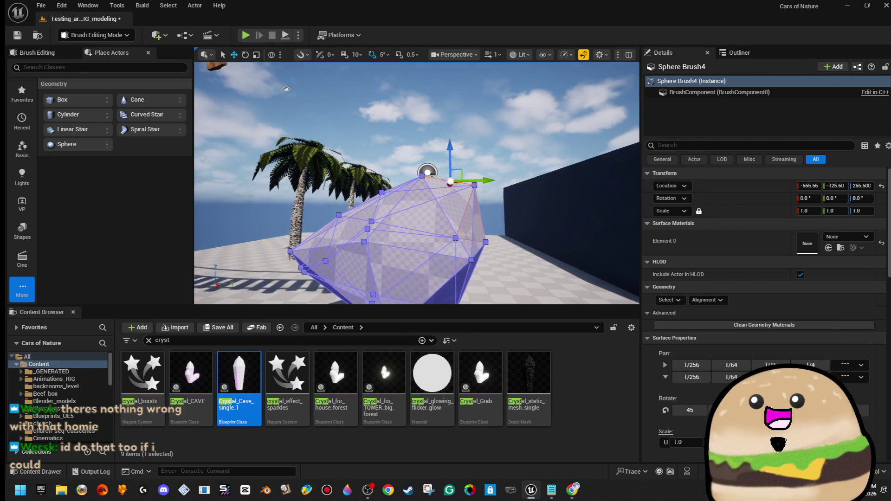
left_click(448, 157)
left_click(450, 180)
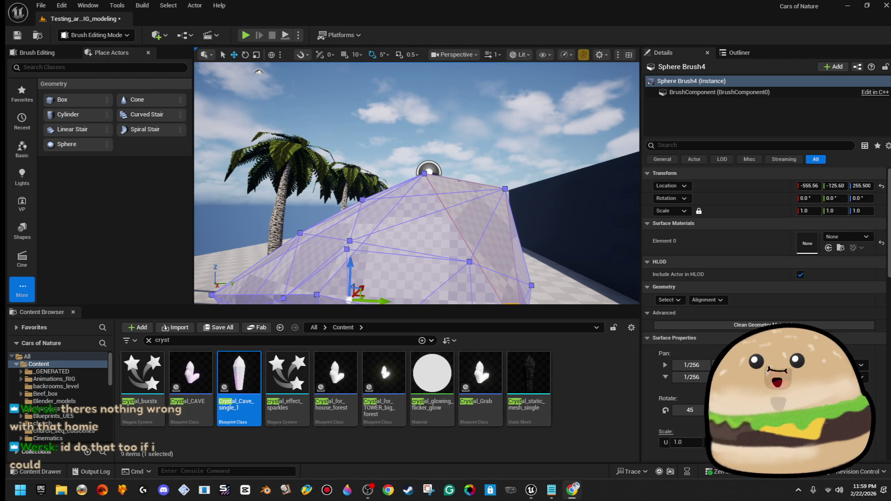
- Find a clear angle and rotate the brush to 100 degrees on X so it stands upright
key("Up")
key("Right")
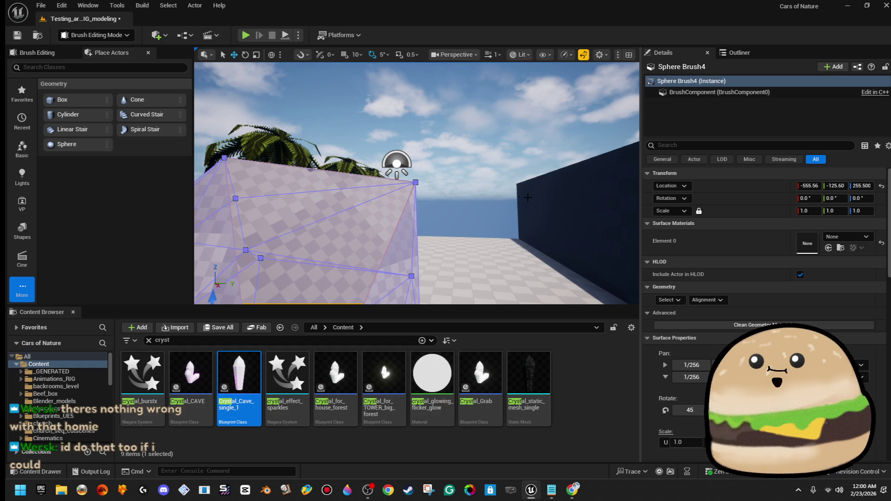
mouse_move(520, 178)
left_mouse_down()
mouse_move(469, 147)
mouse_move(463, 163)
mouse_move(463, 155)
left_mouse_up()
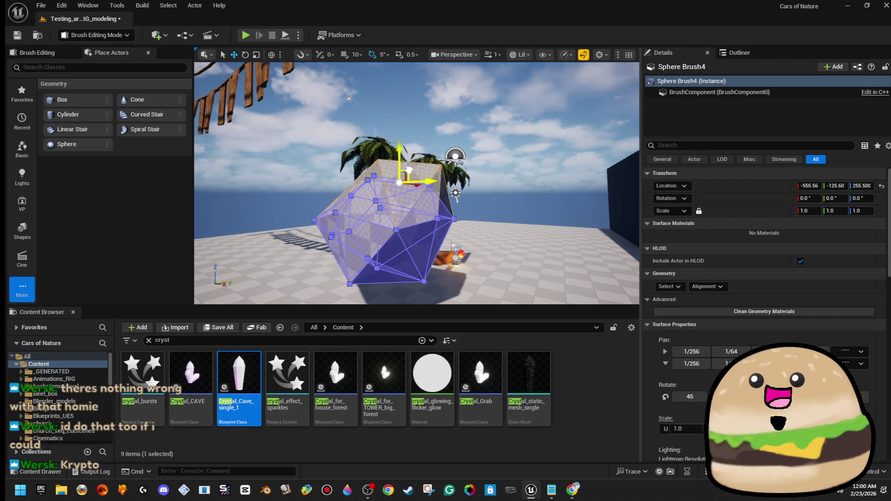
mouse_move(416, 161)
left_mouse_down()
mouse_move(478, 197)
mouse_move(385, 173)
mouse_move(410, 156)
left_mouse_up()
left_click(385, 173)
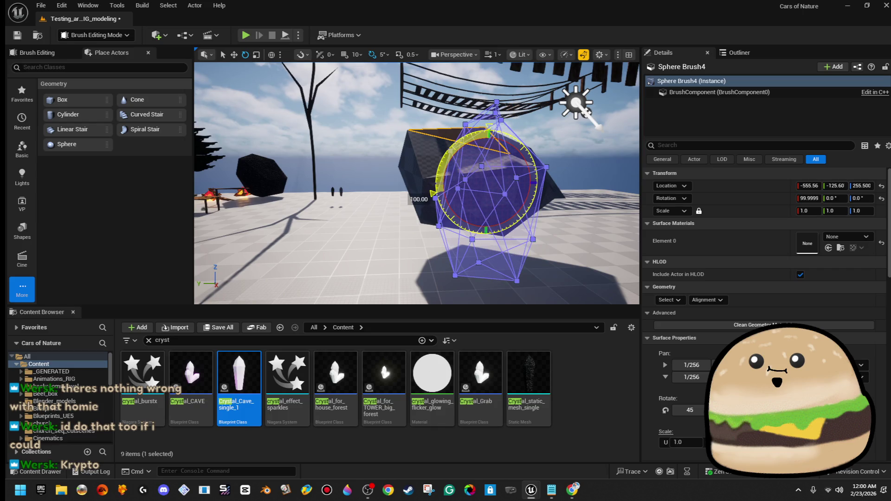
left_click_drag(431, 183, 435, 204)
mouse_move(557, 241)
left_mouse_down()
mouse_move(567, 229)
mouse_move(603, 239)
left_mouse_up()
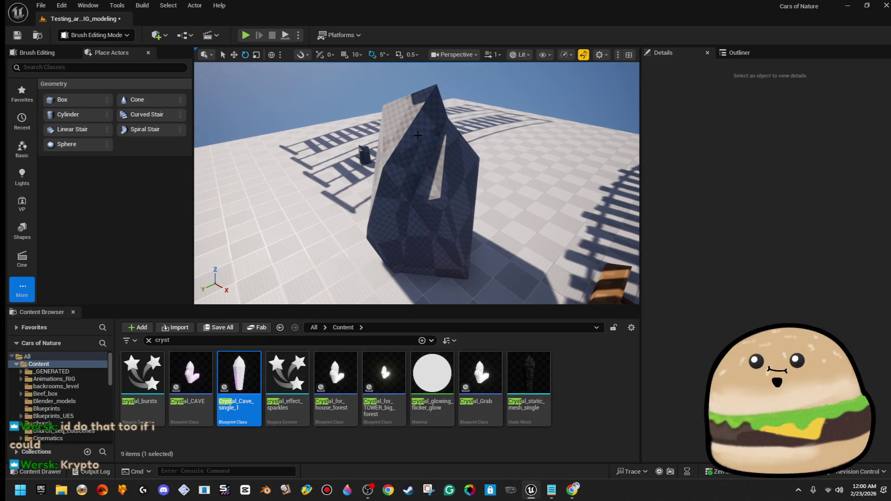
- Select all of the crystal's surfaces and realign their texture mapping
left_click(418, 134)
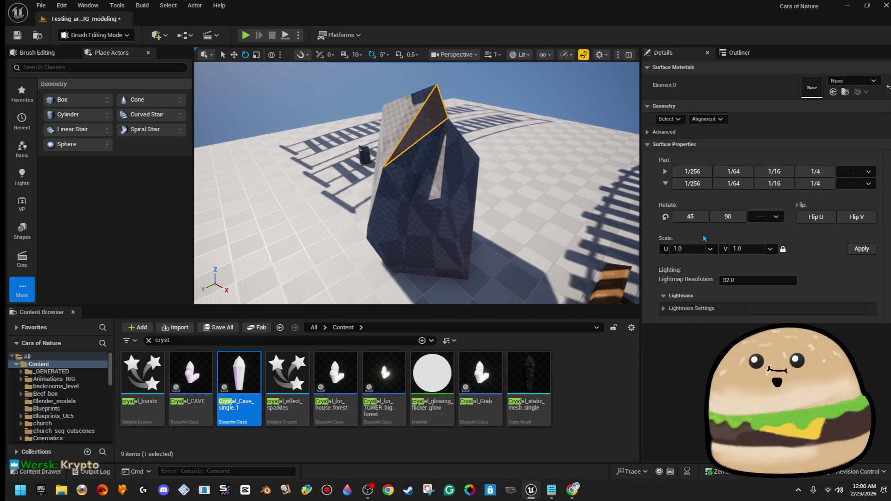
left_click(669, 119)
left_click(682, 146)
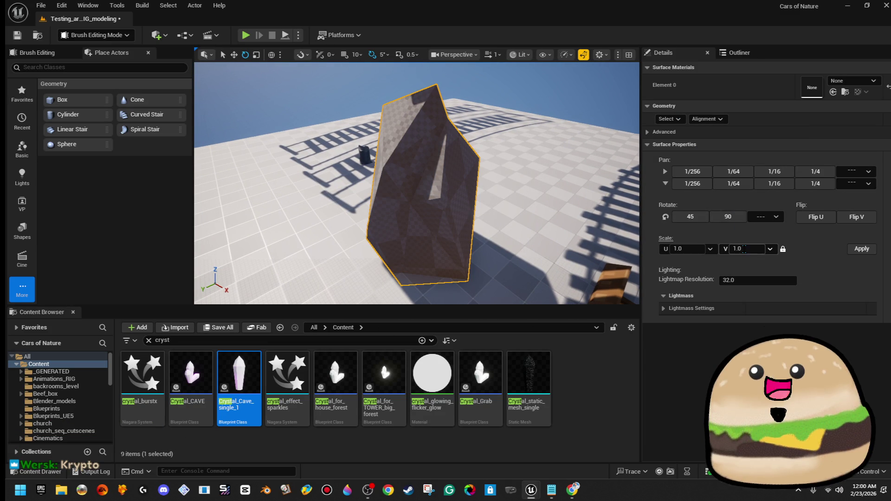
left_click(669, 119)
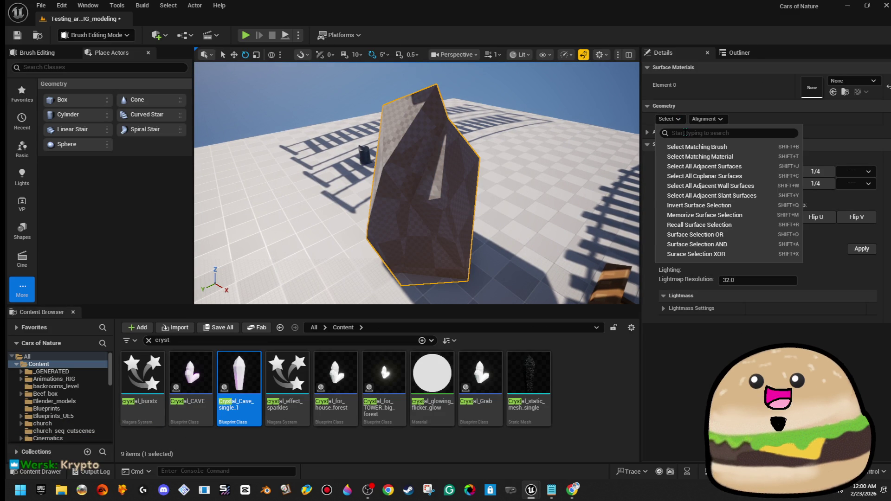
left_click(706, 119)
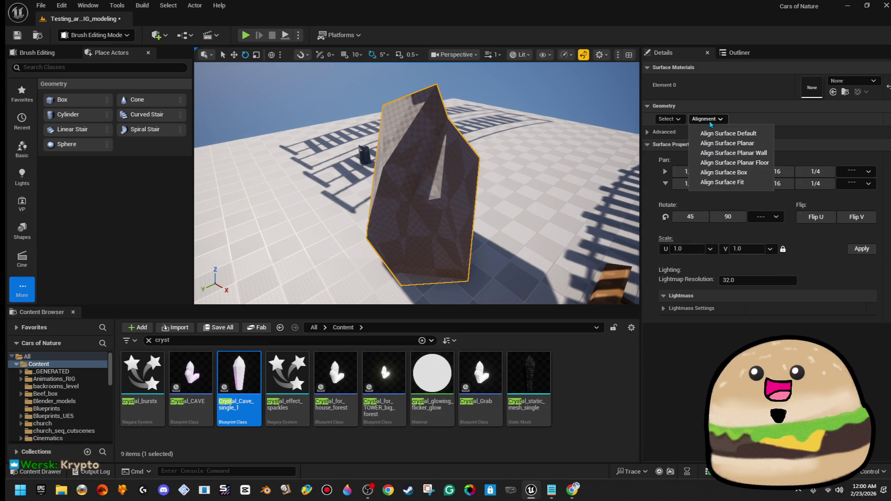
left_click(723, 172)
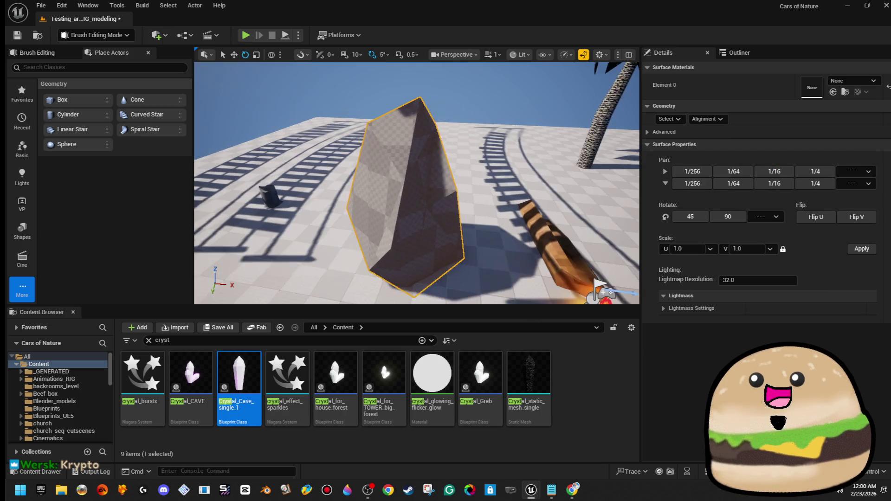
mouse_move(369, 137)
left_mouse_down()
mouse_move(352, 139)
mouse_move(370, 137)
left_mouse_up()
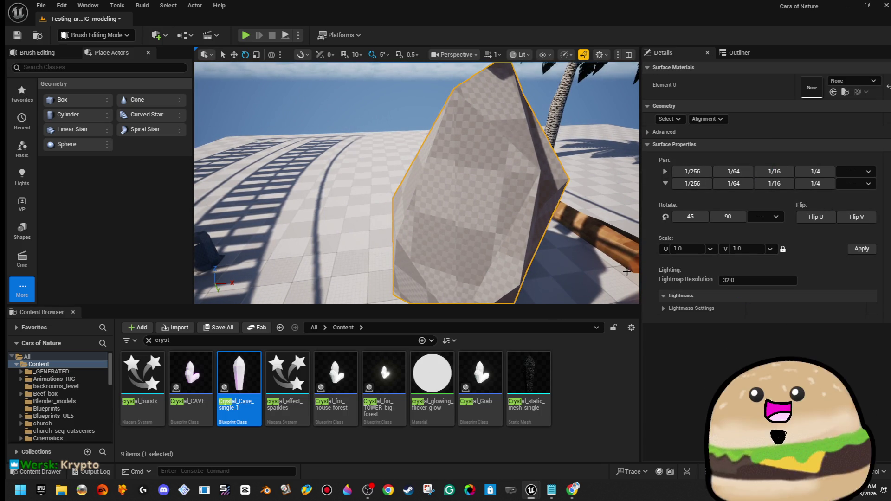
- Set the surface material to Glow_blue after briefly trying Book_blue_Front_Mat
left_click(853, 82)
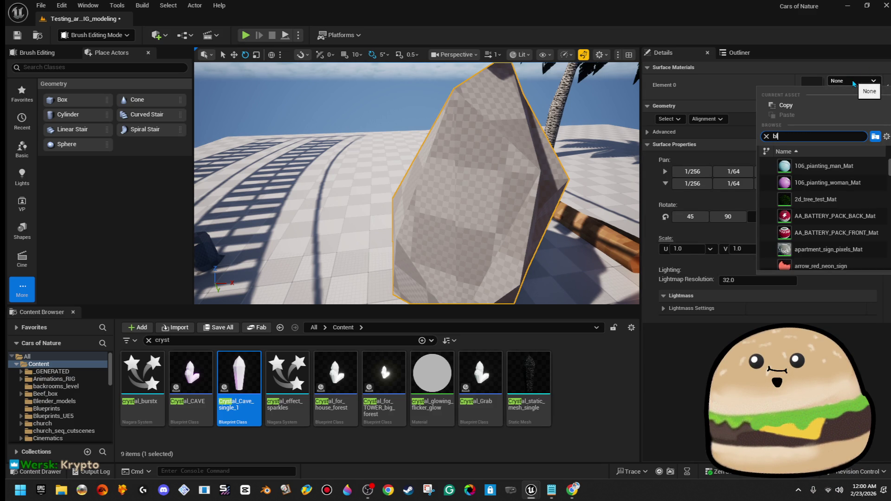
type("ue")
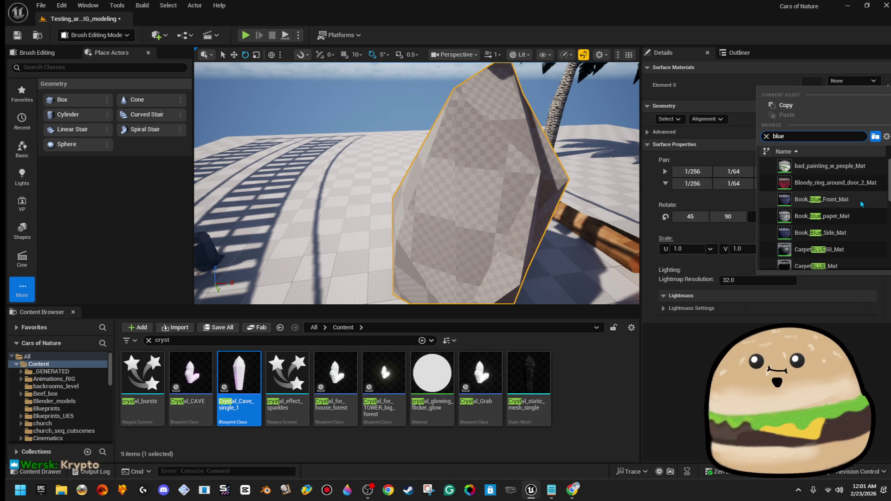
left_click(821, 199)
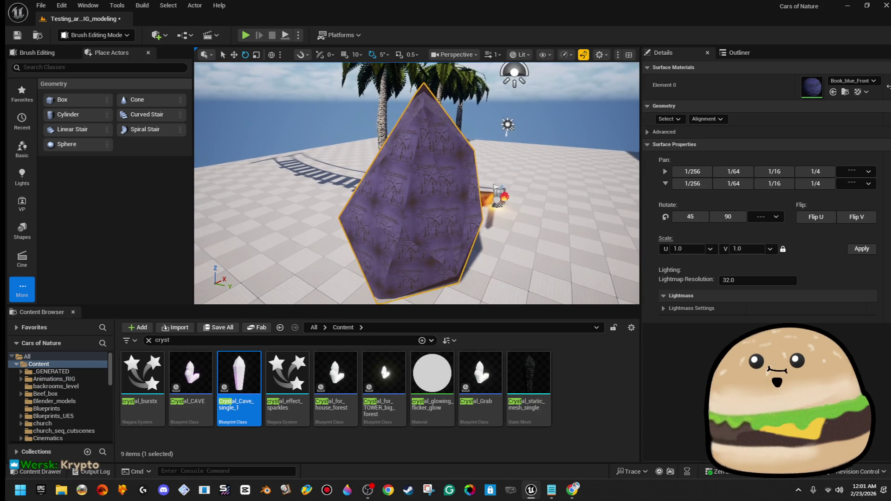
scroll(416, 183, "up", 5)
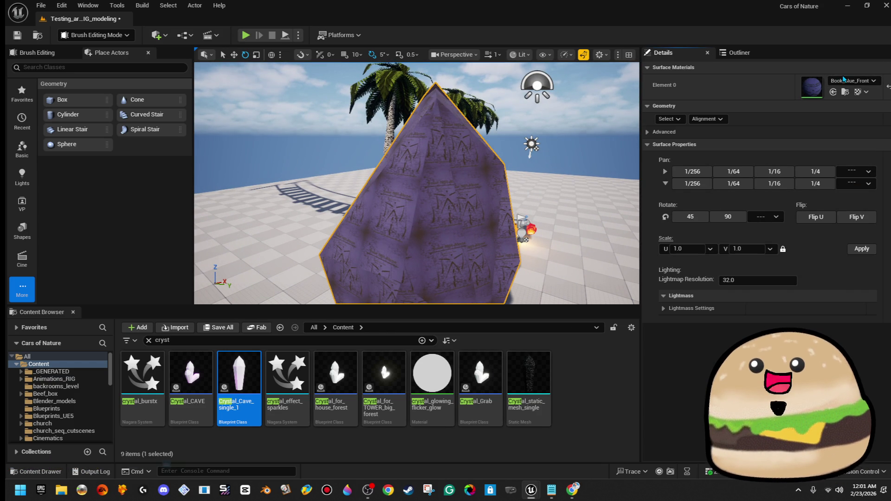
left_click(852, 81)
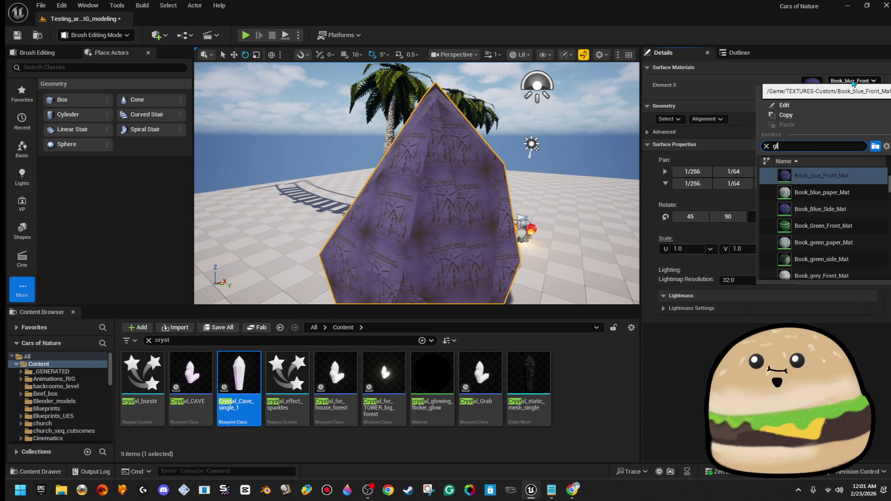
type("ow")
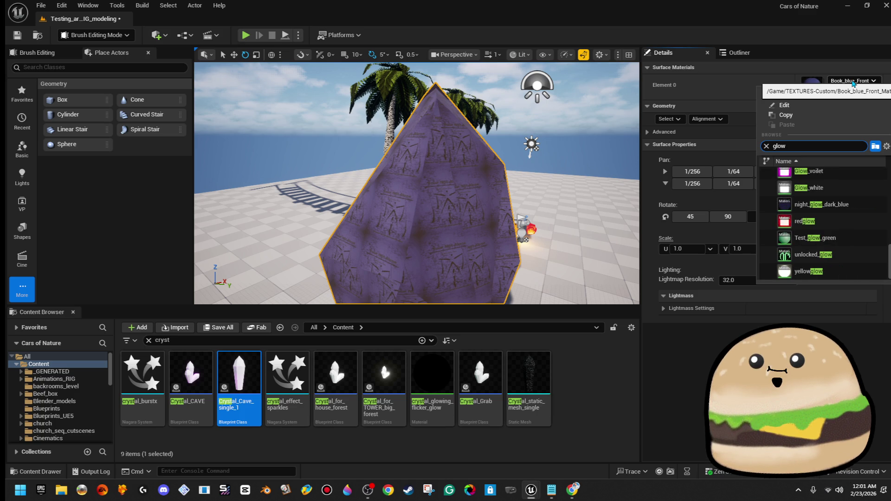
type("_b")
left_click(807, 175)
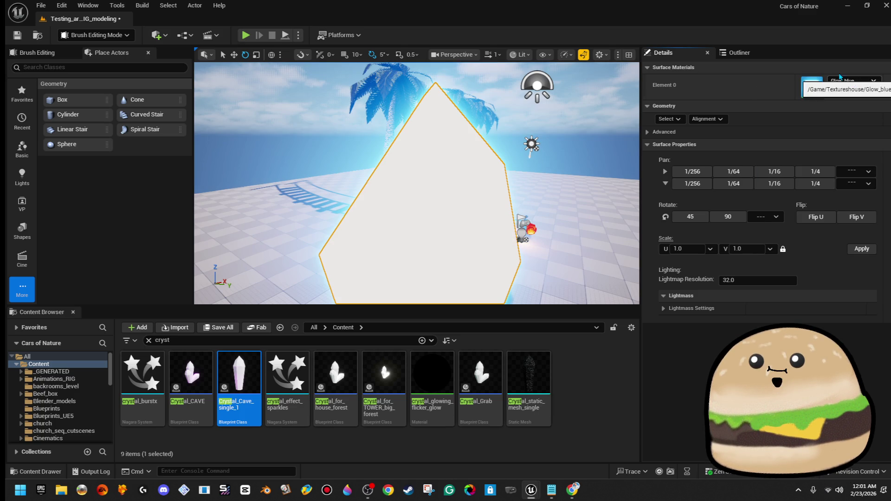
- Set the crystal's Element 0 material to glow_blue_dim
left_click(495, 118)
left_click_drag(496, 118, 436, 122)
left_click(492, 139)
left_click(408, 209)
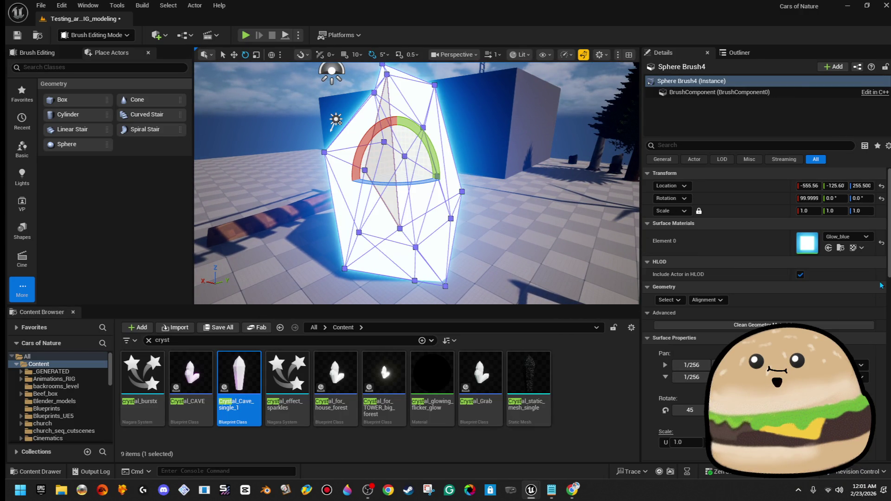
left_click(852, 238)
type("im glow")
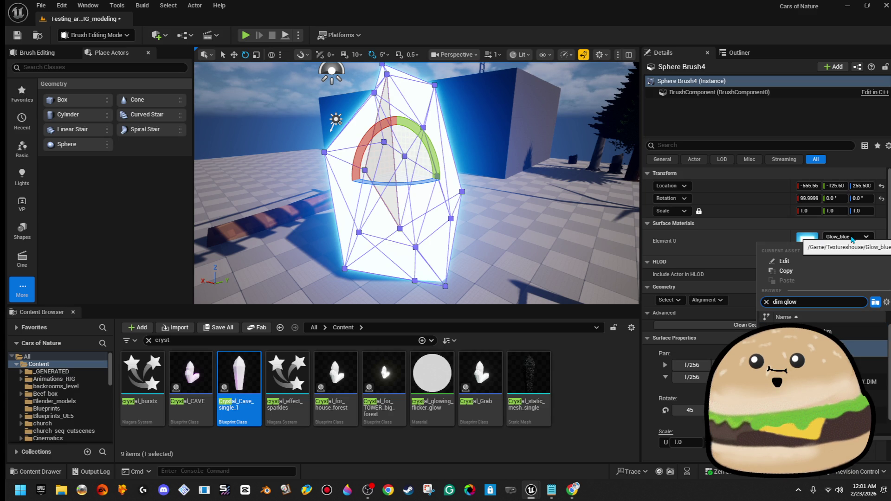
key("Return")
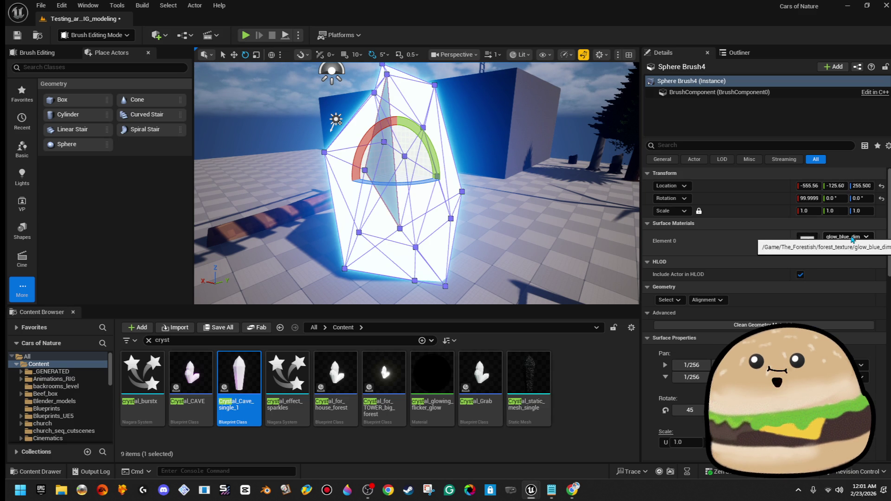
left_click(533, 139)
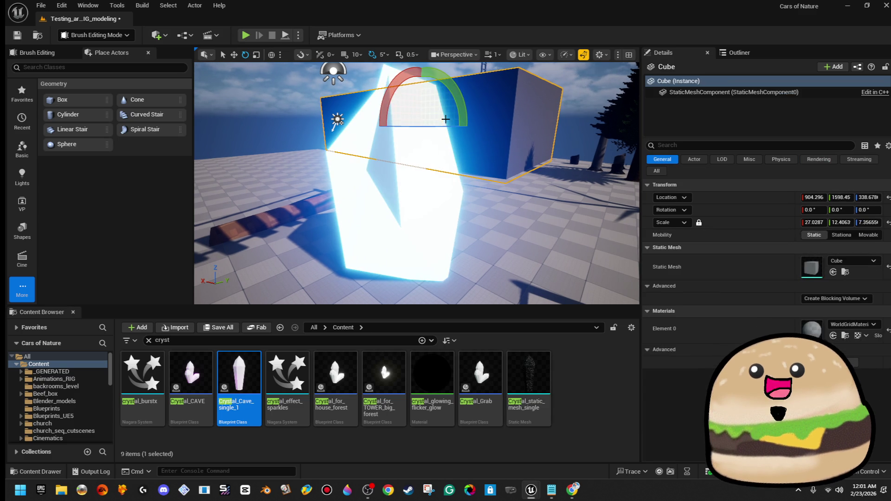
key("ctrl+z")
- Select all matching brush faces and swap the remaining Glow_blue slot to glow_blue_dim
left_click(669, 300)
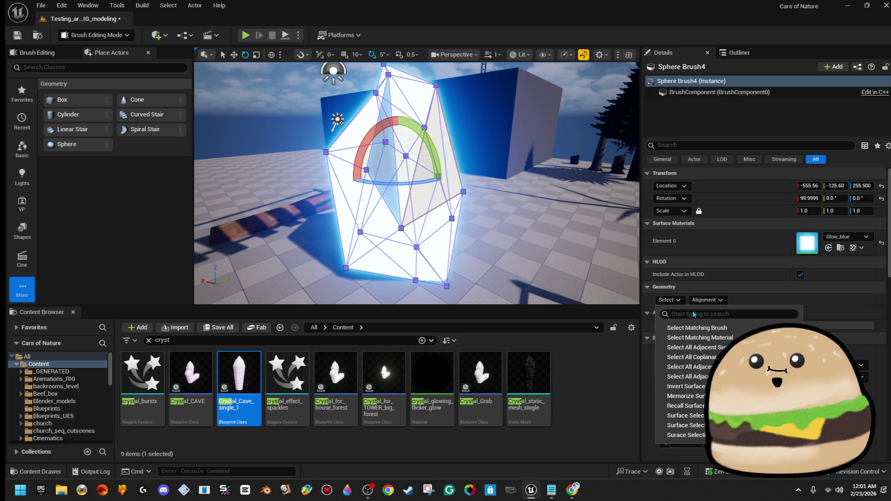
left_click(701, 328)
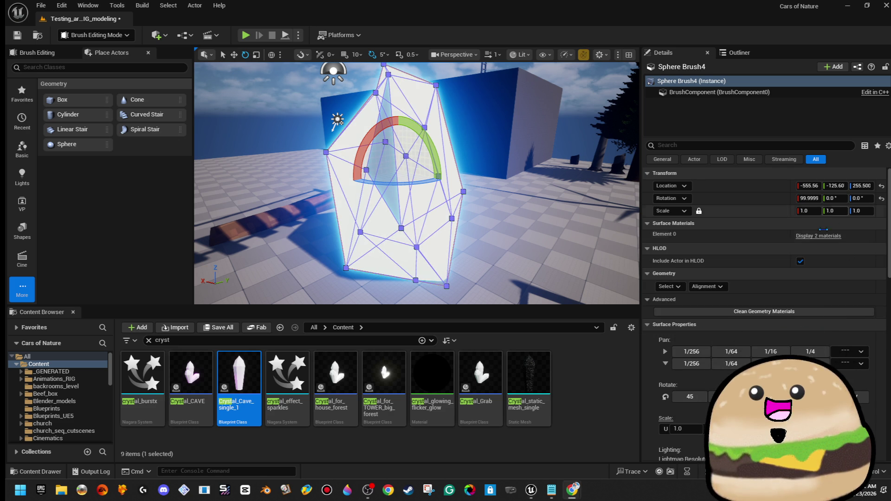
left_click(818, 237)
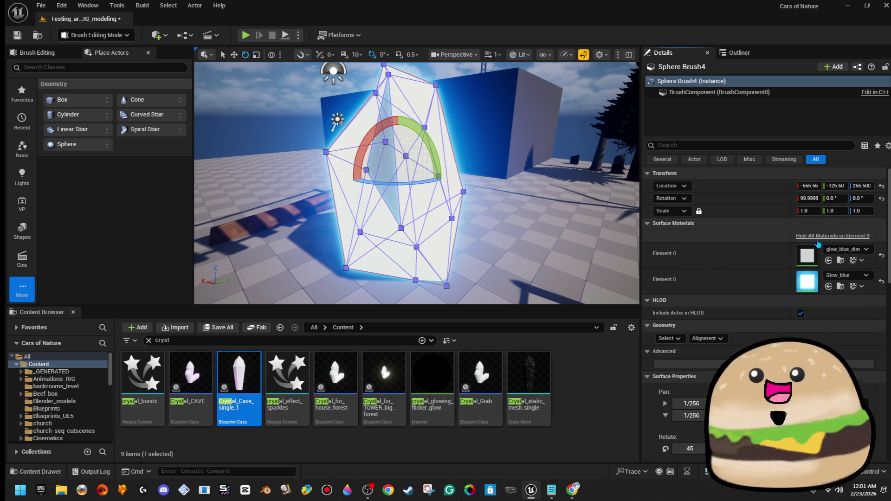
left_click(856, 276)
type("dim")
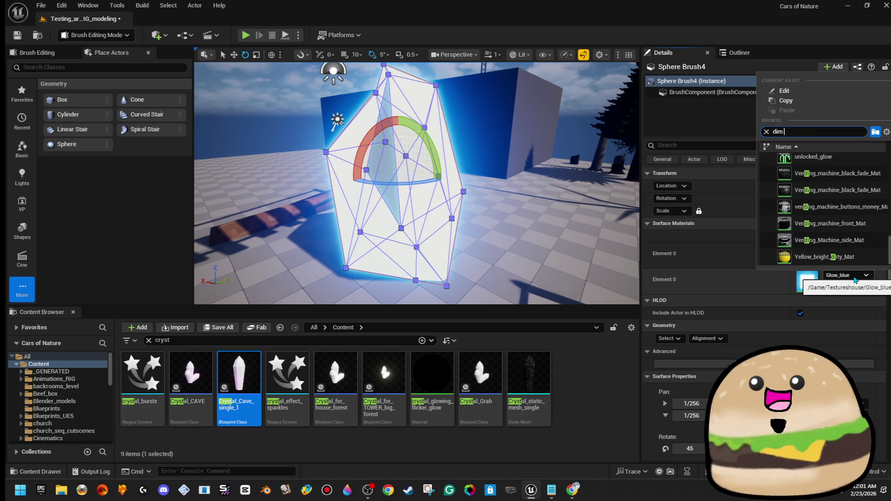
type("blue")
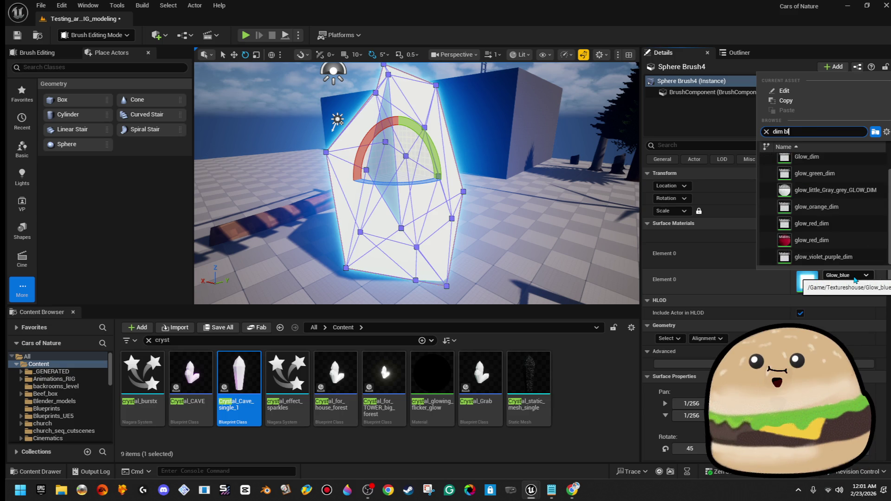
key("Return")
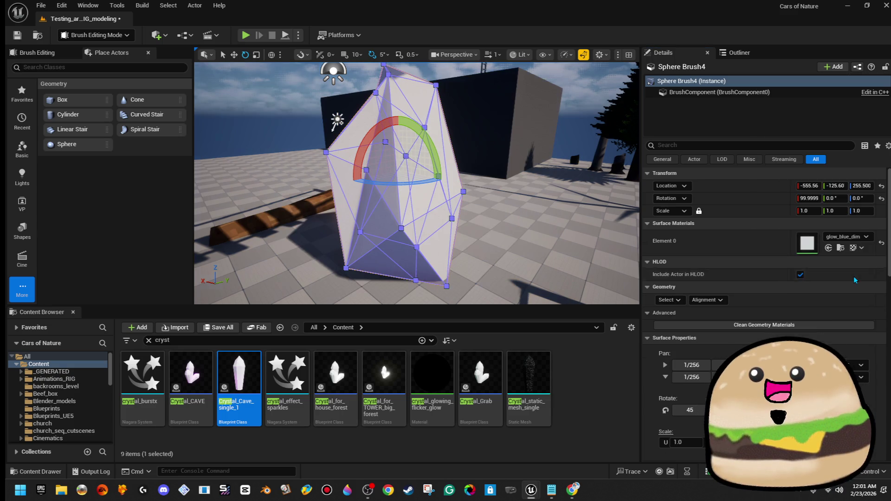
- Review the matte white crystal and save the level
left_click(539, 135)
key("d")
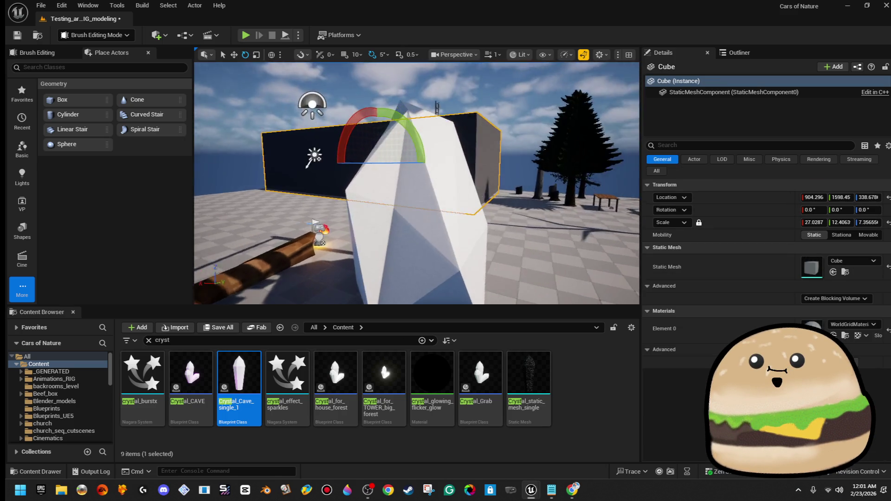
left_click(17, 35)
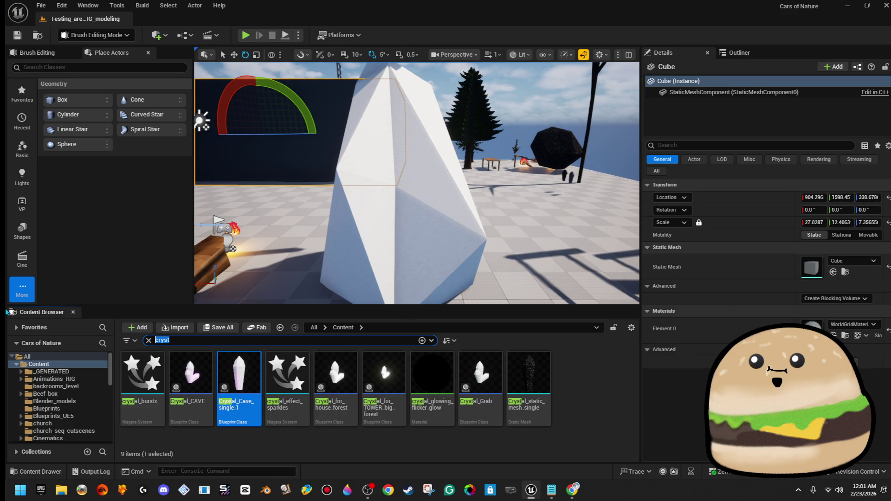
- Open Crystal_for_TOWER_big_forest's Viewport and check the crystal component's material
double_click(382, 370)
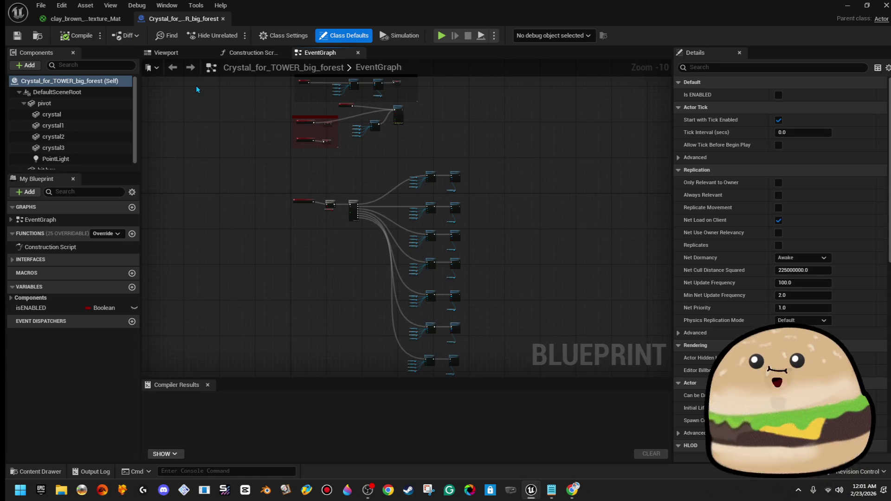
left_click(175, 54)
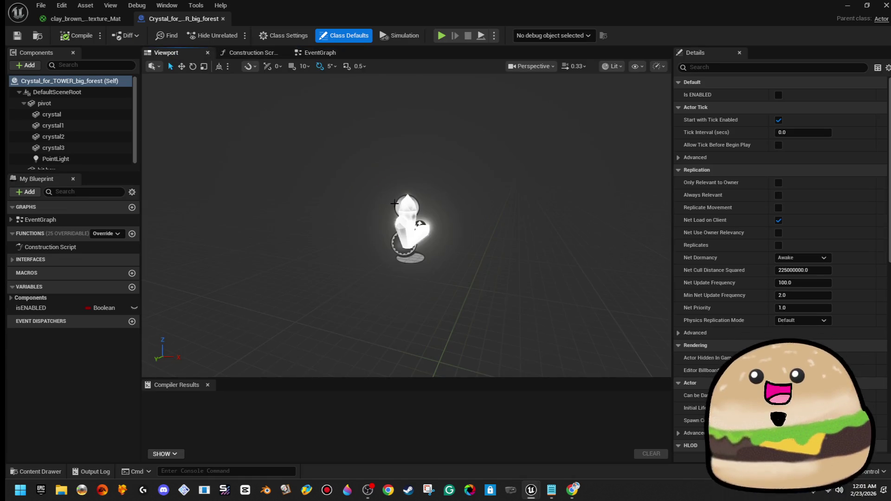
left_click(409, 230)
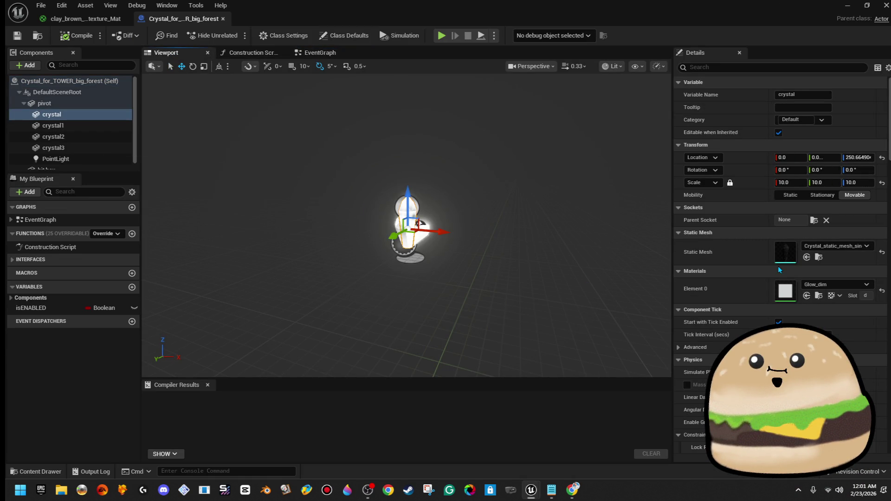
- Close the blueprint and clay_brown_rock_texture_Mat editors and orbit back to the crystal brush
left_click(223, 19)
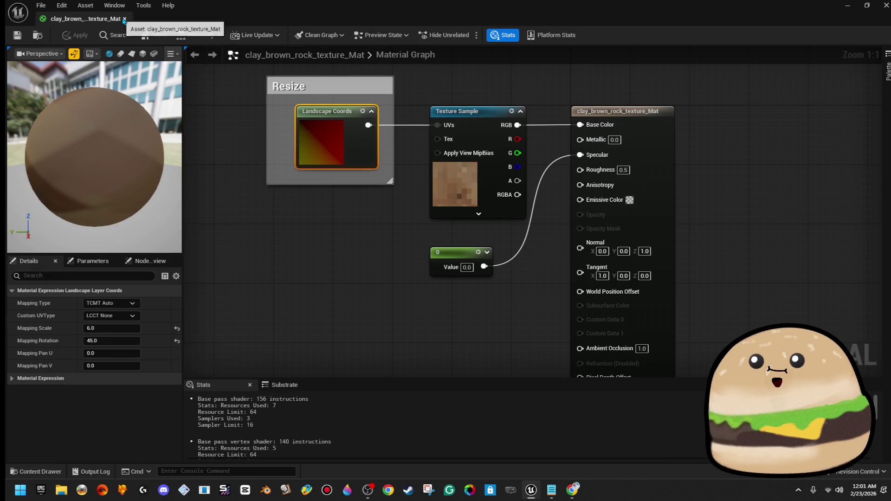
left_click(124, 18)
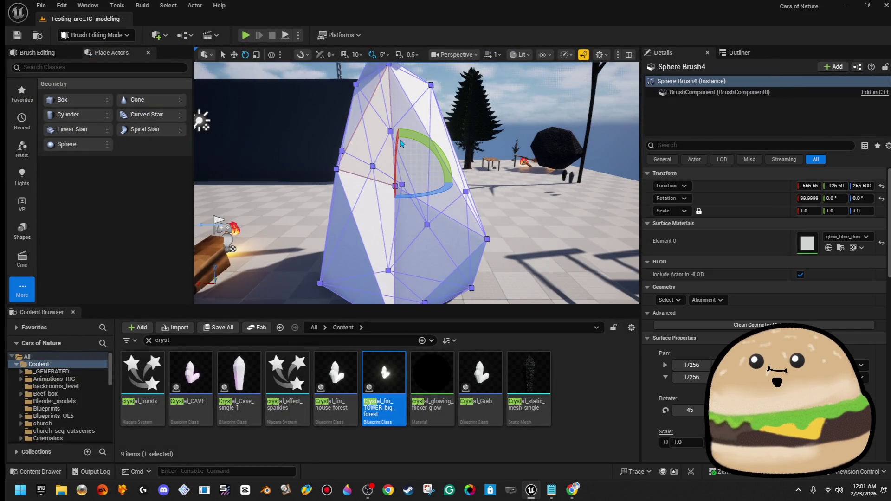
scroll(412, 79, "up", 3)
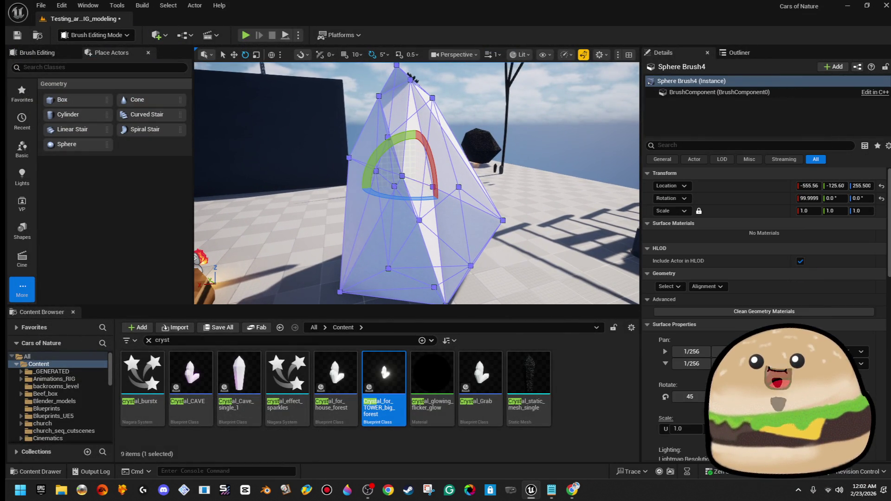
left_click_drag(469, 168, 325, 172)
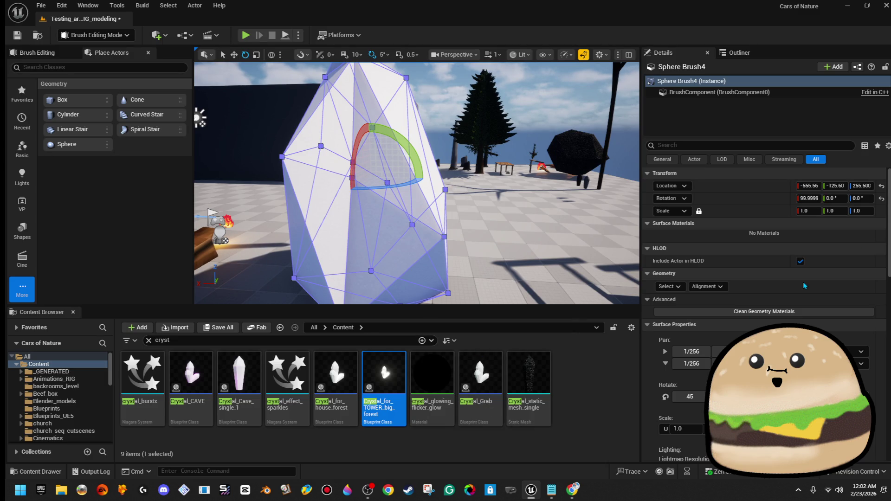
- Duplicate the crystal brush with the move gizmo, shifting the copy sideways
mouse_move(417, 185)
left_mouse_down()
mouse_move(395, 171)
mouse_move(381, 199)
left_mouse_up()
key("w")
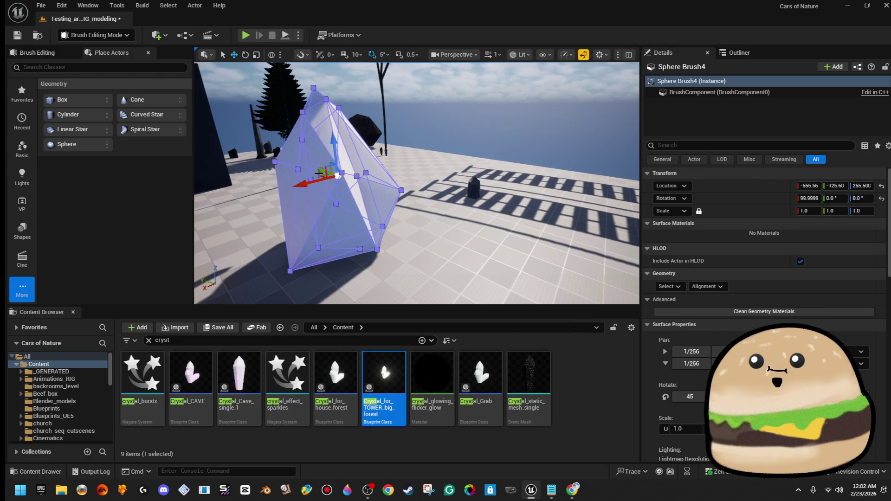
mouse_move(322, 168)
left_mouse_down()
mouse_move(527, 249)
mouse_move(573, 256)
left_mouse_up()
scroll(499, 209, "up", 3)
left_click_drag(500, 209, 404, 164)
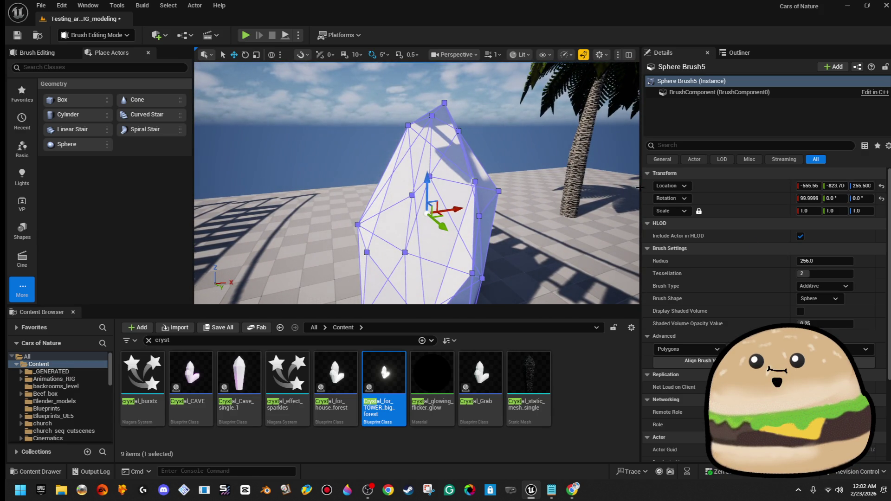
- Select all of the copy's faces and apply the clay_brown_rock material
left_click(527, 146)
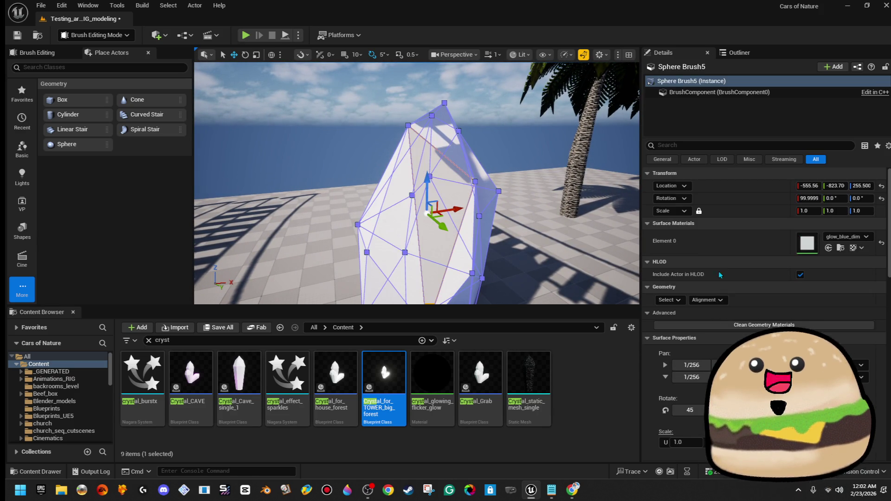
left_click(670, 300)
left_click(692, 325)
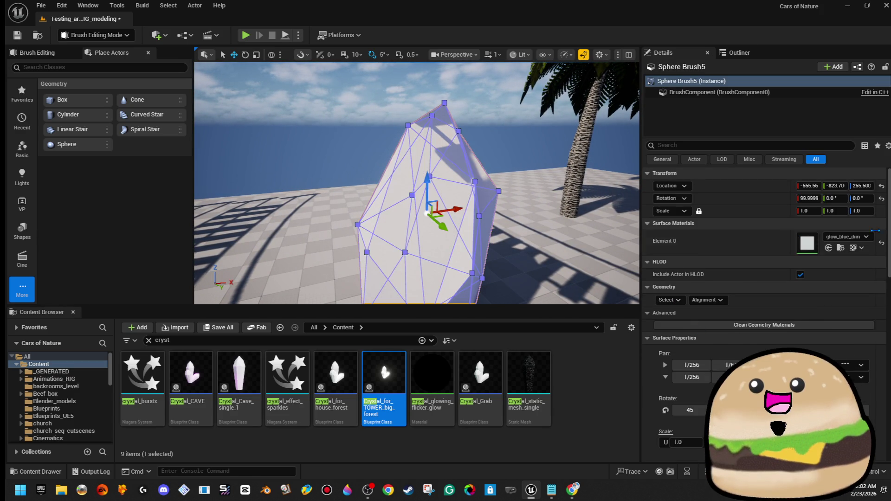
left_click(866, 236)
type("mesh")
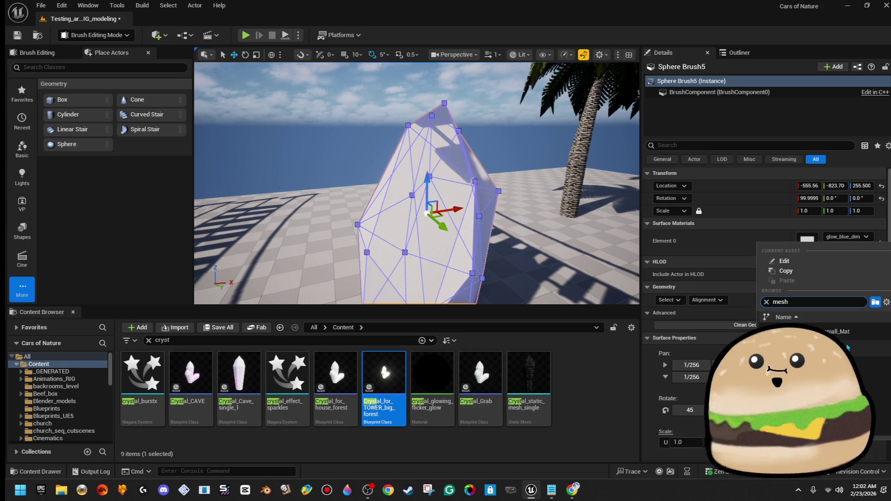
key("BackSpace")
key("BackSpace")
key("BackSpace")
left_click(797, 332)
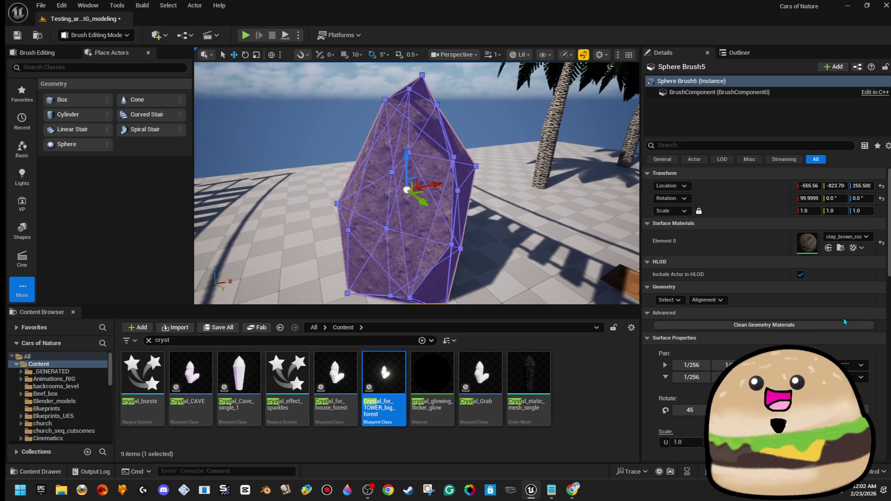
left_click(668, 300)
- Align the rock texture across all brush faces and set the surface scale to 3
left_click(697, 329)
left_click(706, 300)
left_click(710, 353)
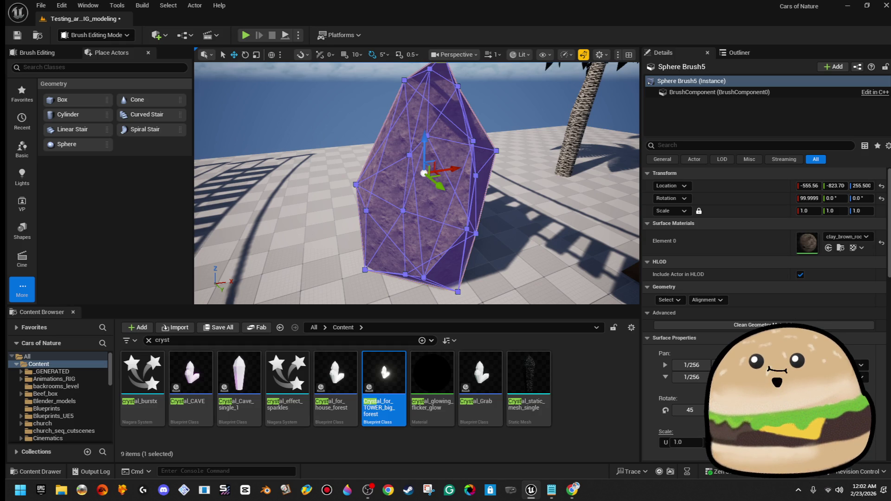
type("4")
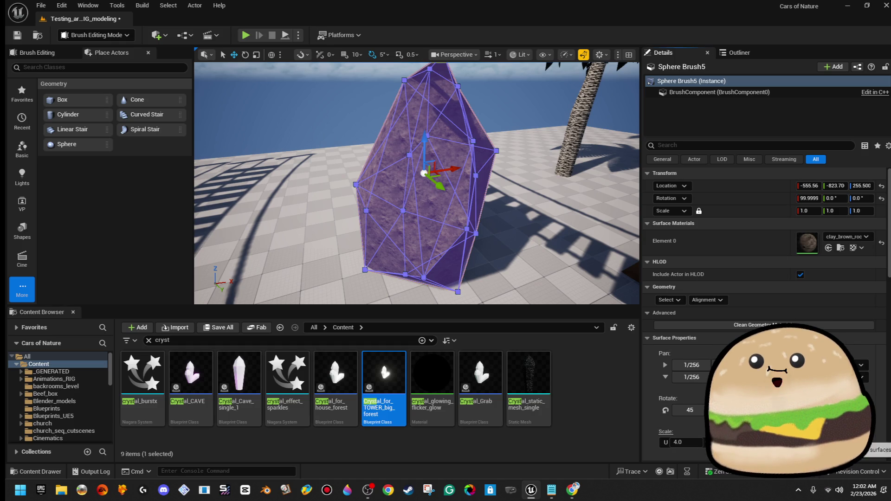
key("Return")
key("Escape")
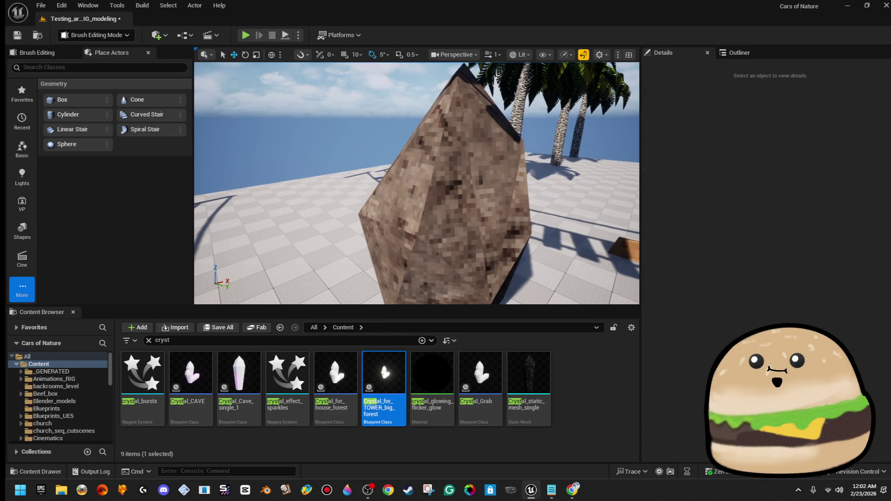
left_click(423, 189)
key("Escape")
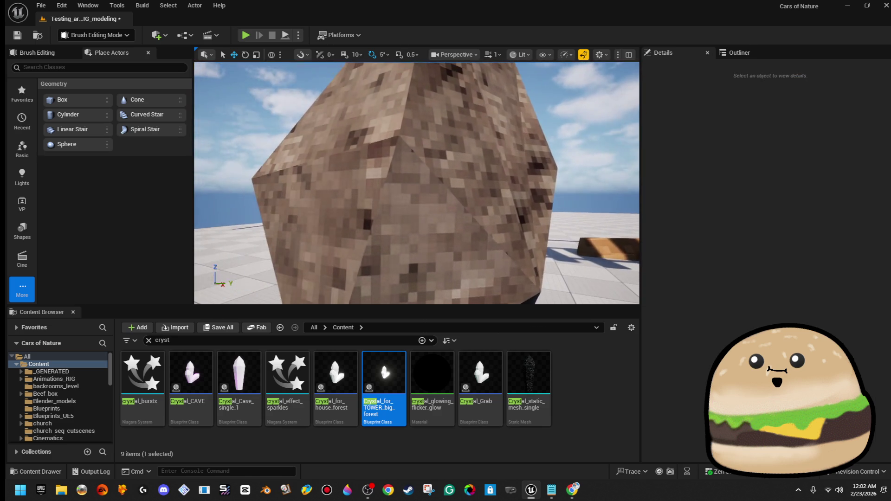
- Reselect all faces of the rock crystal, frame it up close and show the brush settings
left_click(454, 128)
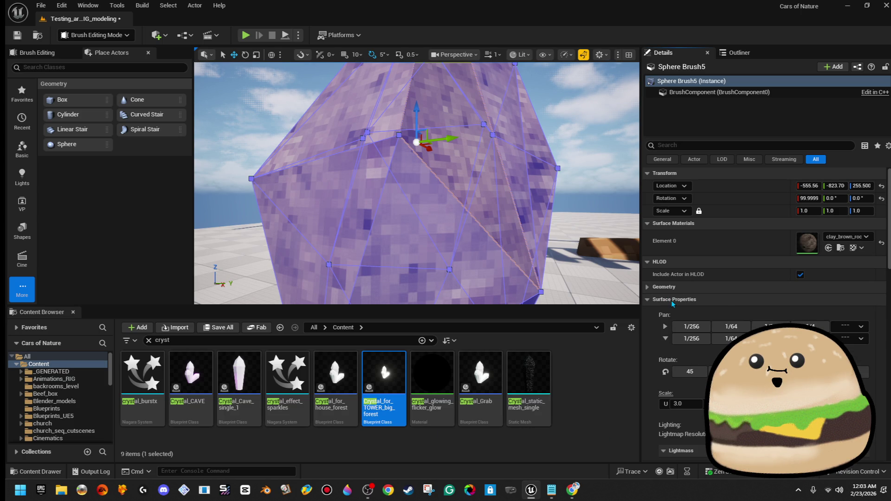
left_click(679, 301)
left_click(696, 338)
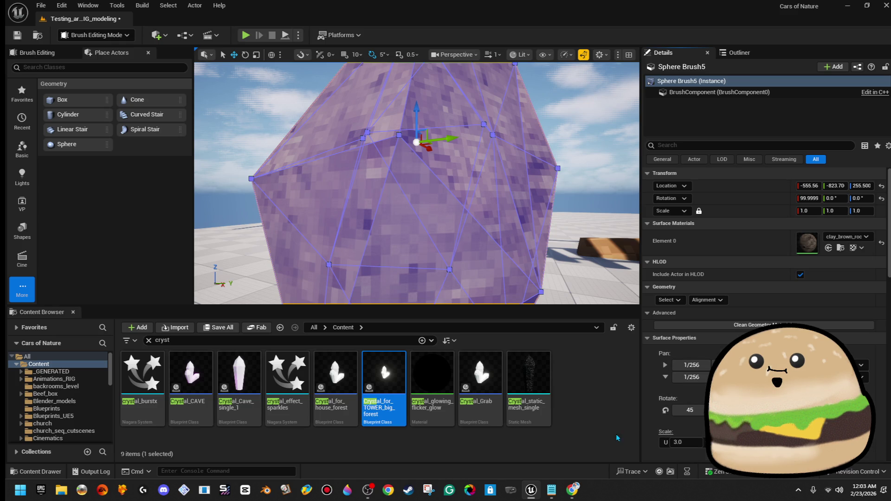
mouse_move(418, 186)
left_mouse_down()
mouse_move(399, 188)
mouse_move(399, 208)
mouse_move(399, 185)
mouse_move(371, 185)
left_mouse_up()
left_click(398, 186)
key("f")
left_click(668, 287)
left_click(677, 309)
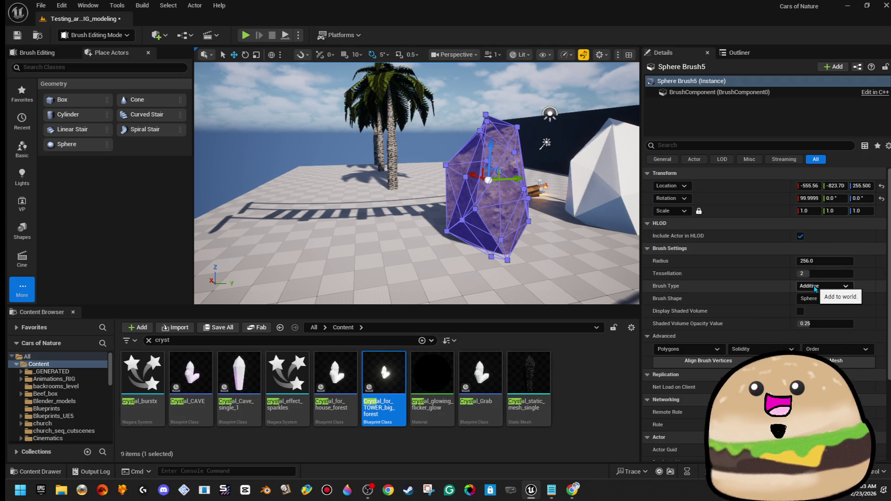
- Alt-drag the rock crystal along Y to create a copy to its left
scroll(817, 292, "down", 2)
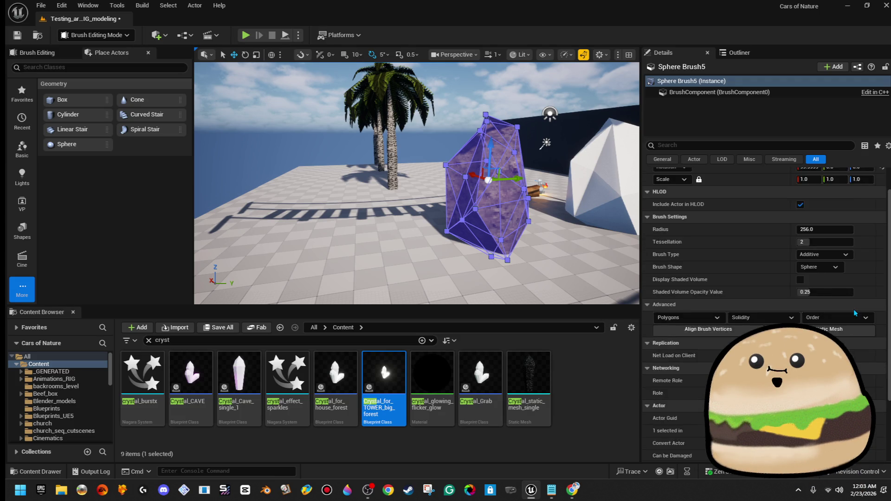
scroll(855, 313, "up", 2)
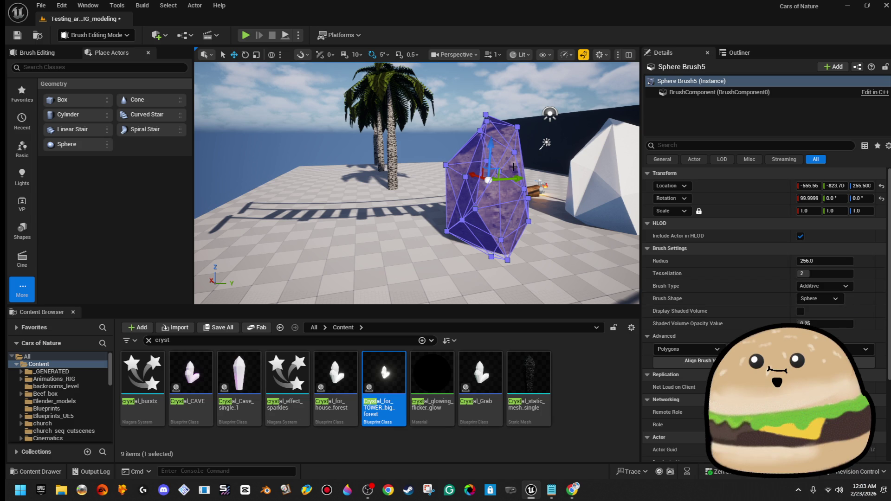
left_click(508, 185)
left_click(508, 184)
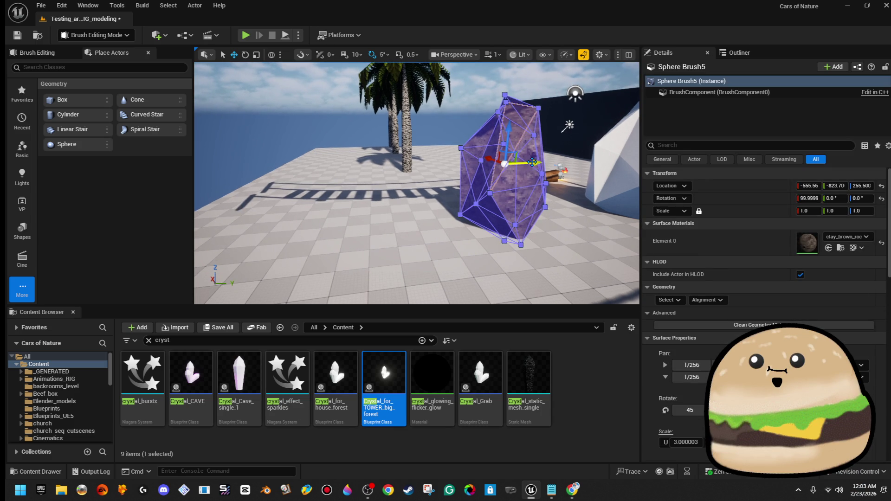
left_click_drag(532, 162, 414, 167)
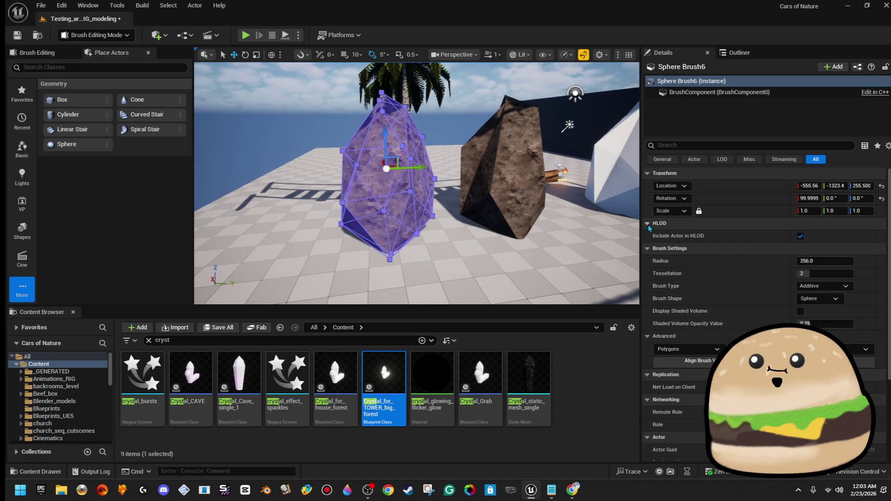
- Select the new copy and apply a blue material found by searching 'blue'
left_click(355, 139)
left_click(356, 138)
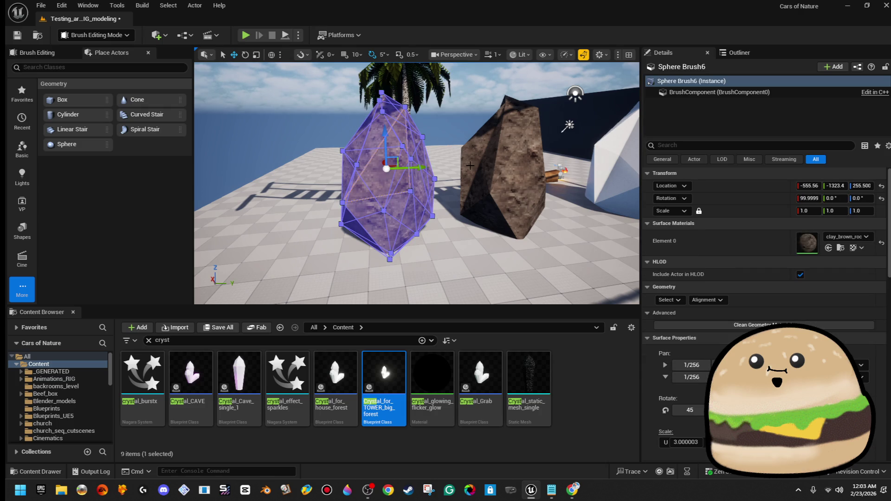
left_click(851, 238)
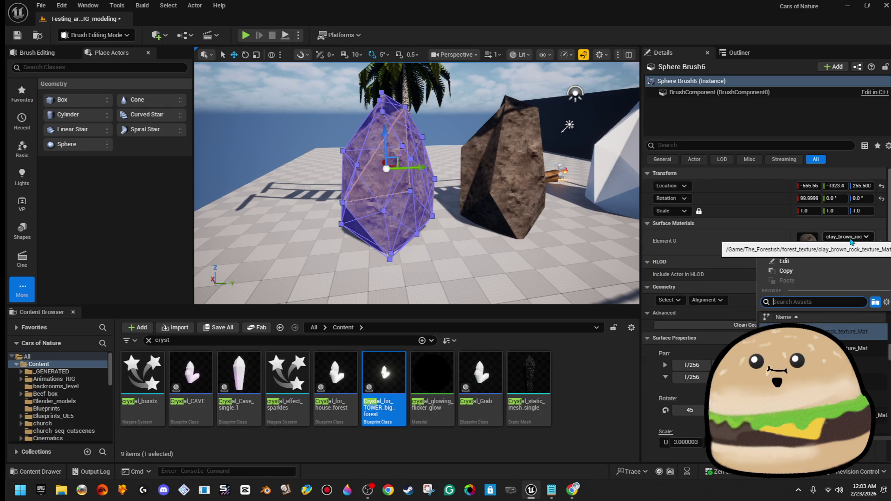
type("blue")
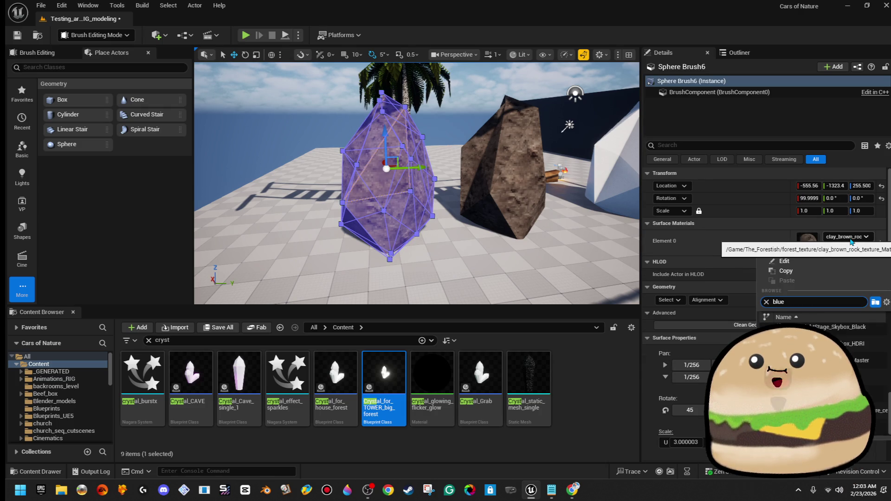
key("Return")
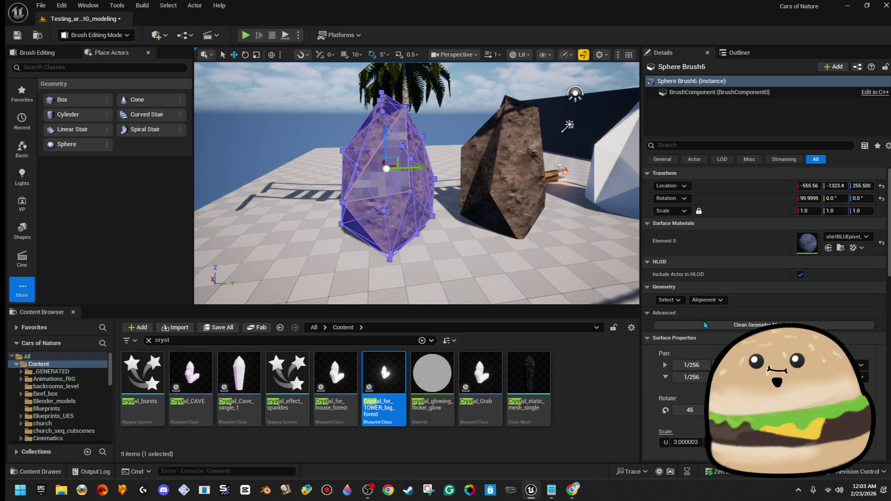
- Select all the copy's faces and replace its materials with dark_blue_grad
left_click(669, 300)
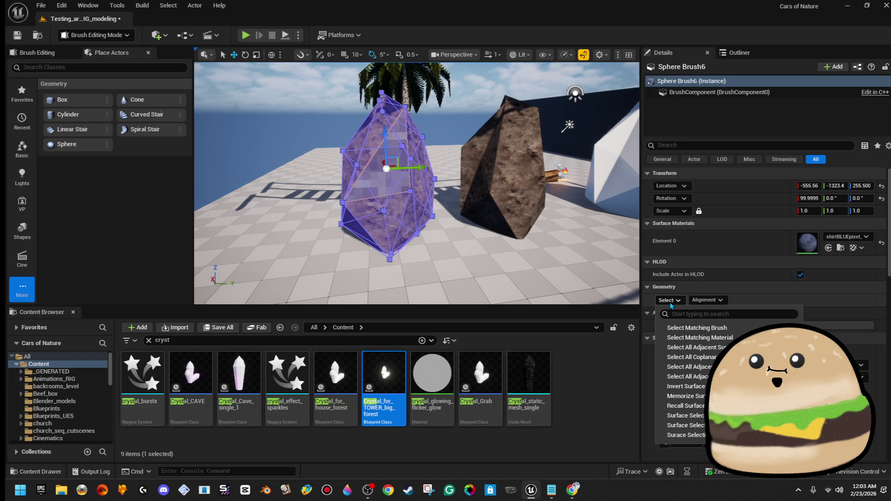
left_click(692, 327)
left_click(707, 287)
left_click(714, 291)
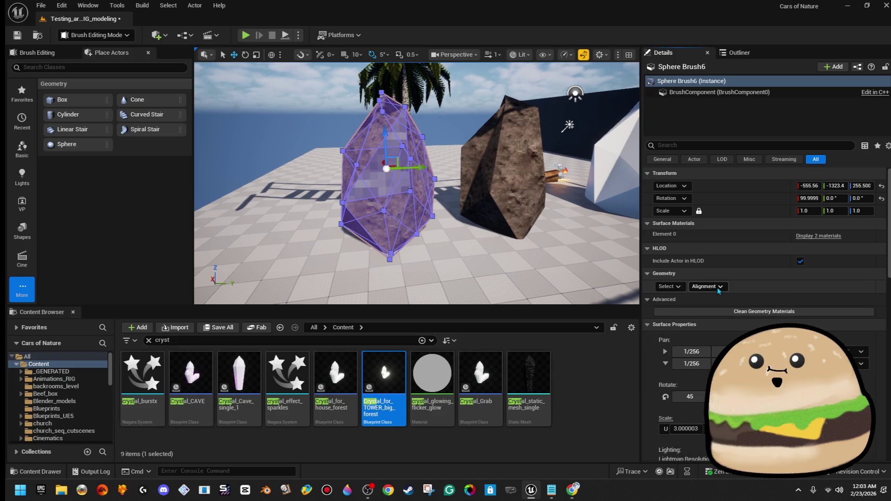
left_click(818, 235)
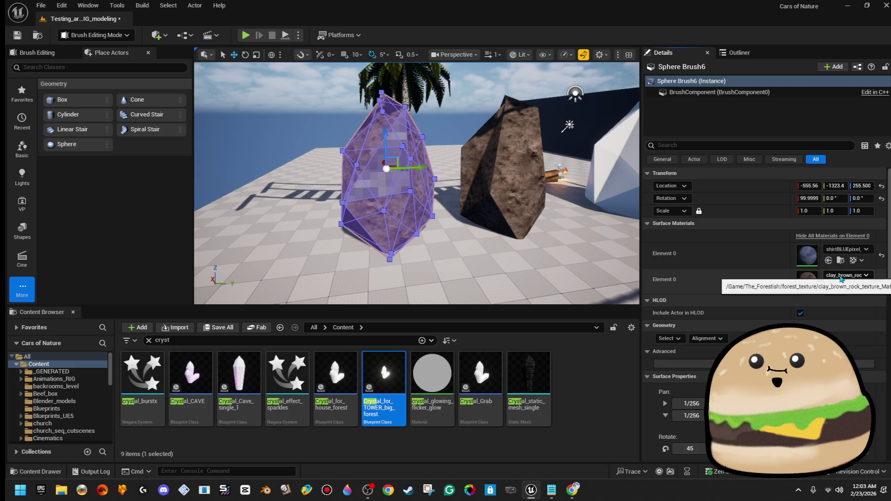
left_click(881, 281)
left_click(850, 237)
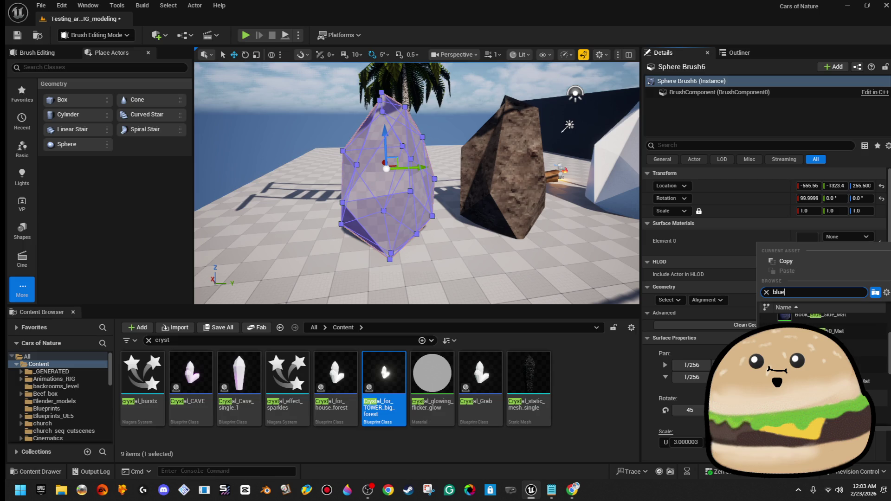
left_click(817, 314)
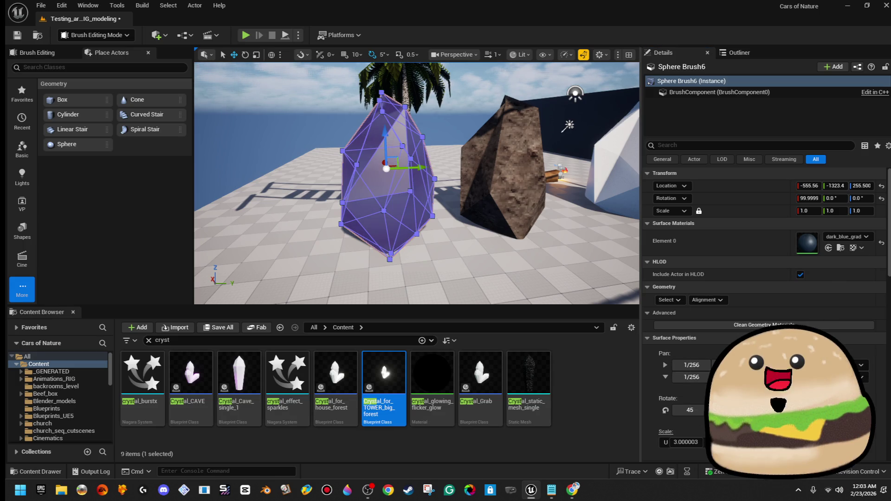
left_click(506, 176)
- Move the blue crystal copy Sphere Brush6 left along Y to Location Y -1733.4
key("w")
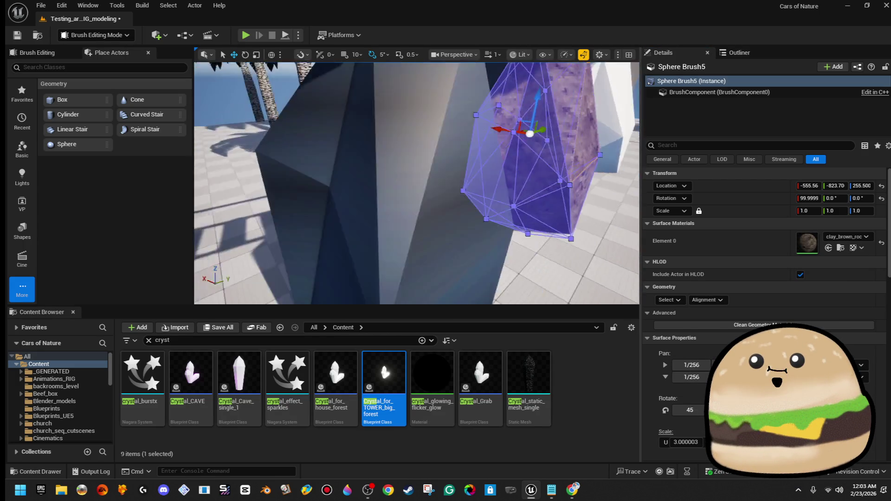
left_click_drag(446, 169, 420, 186)
left_click(420, 185)
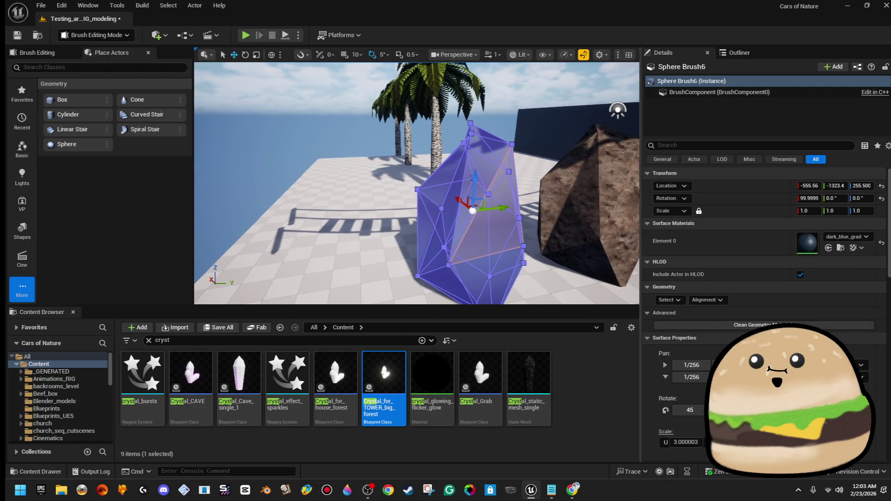
mouse_move(508, 209)
left_mouse_down()
mouse_move(353, 201)
mouse_move(320, 214)
left_mouse_up()
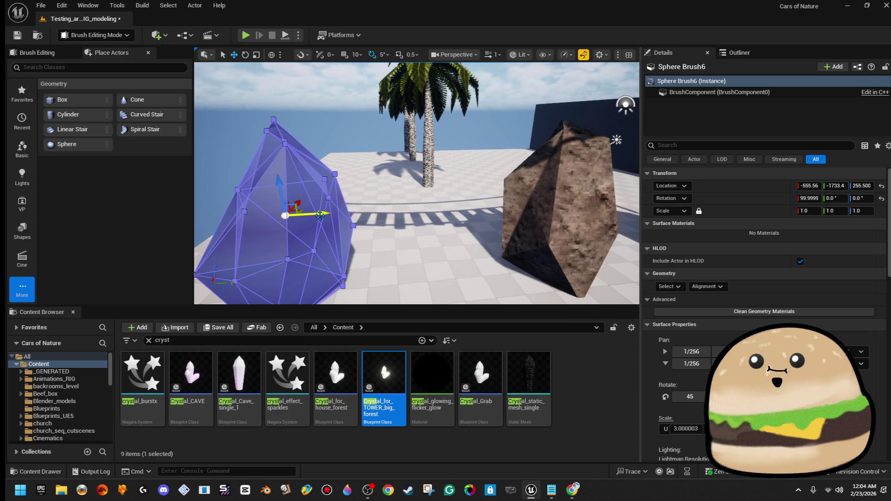
- Start converting Sphere Brush6 into a static mesh named Sphere_Brush6_StaticMesh
scroll(794, 272, "down", 2)
scroll(793, 272, "up", 2)
scroll(769, 233, "down", 6)
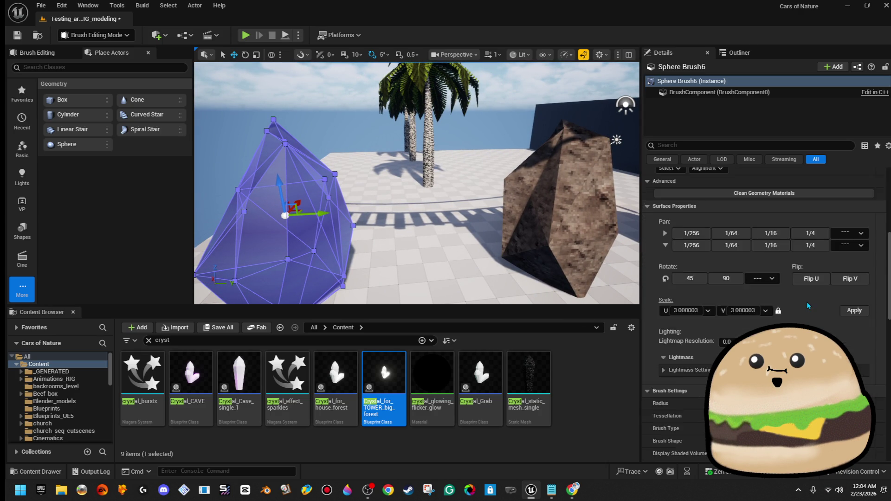
left_click(820, 240)
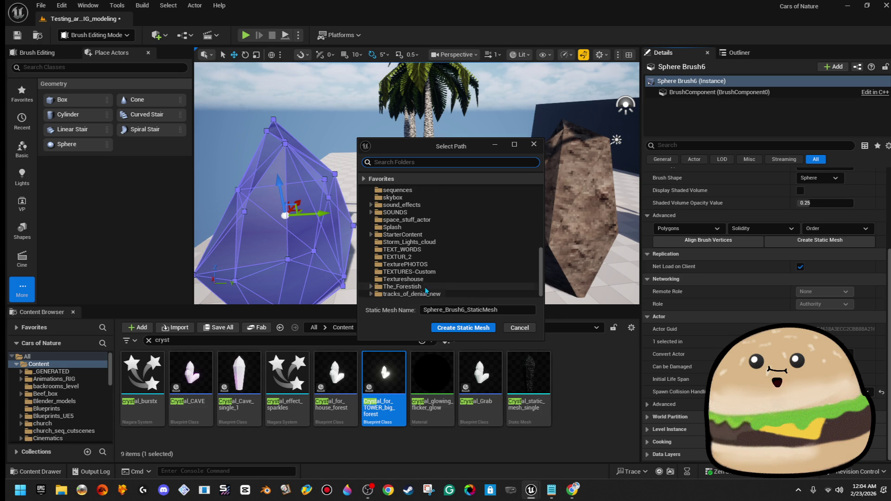
- Create static mesh crystal_cave_shaphire_blue_STATIC_MESH from the brush in the Forest_Foilage_Static_meshes folder
double_click(512, 286)
scroll(514, 282, "down", 3)
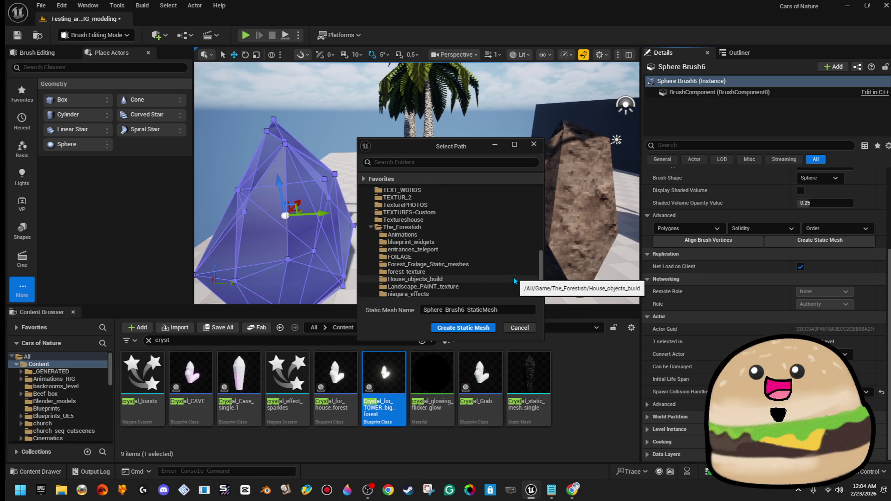
scroll(505, 280, "down", 1)
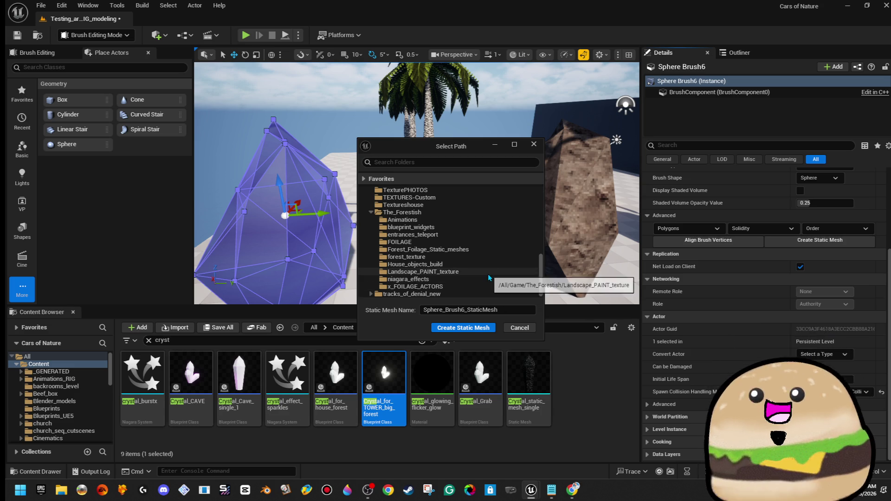
left_click(487, 249)
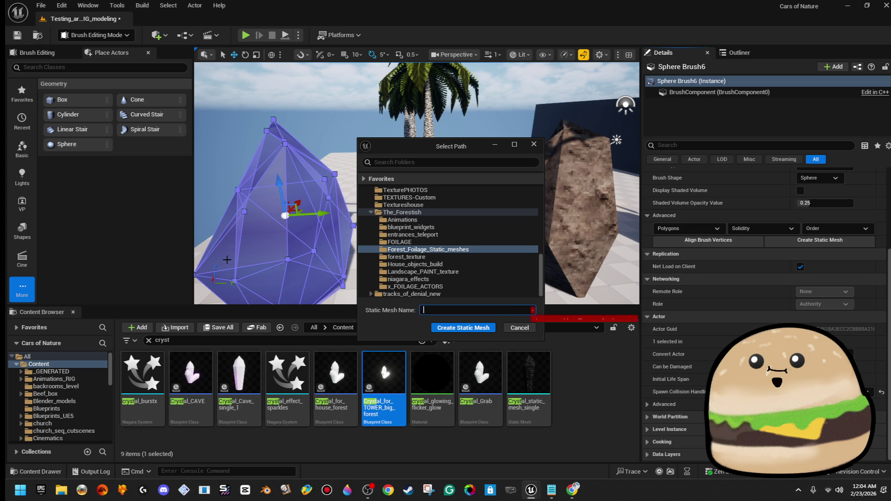
type("forest")
key("BackSpace")
type("crystal_")
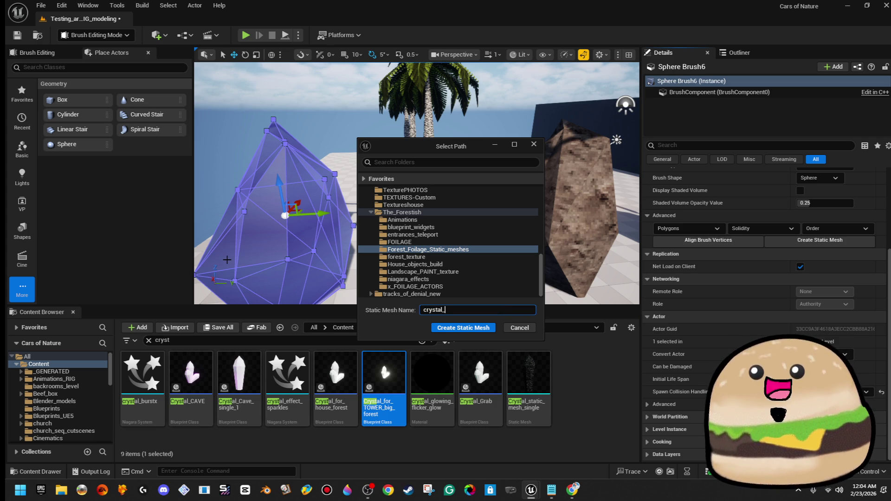
type("cave")
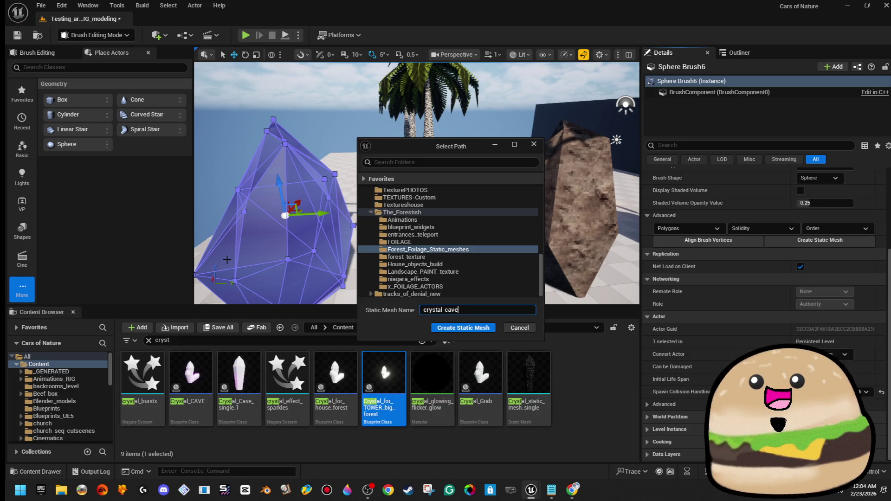
type("_shapp")
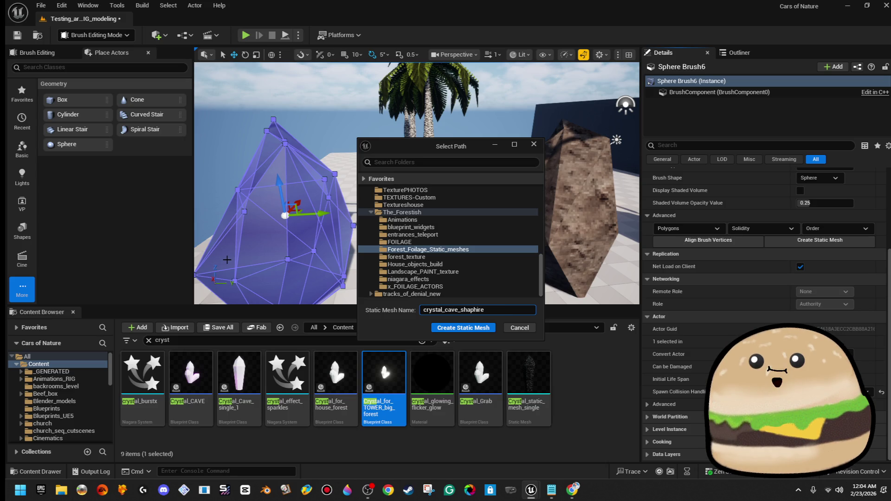
type("_blue_STATIC_MESH")
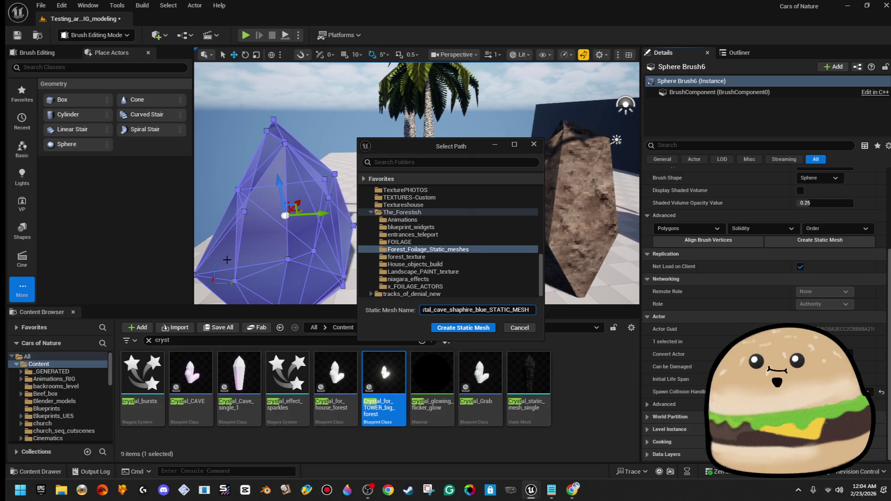
left_click(461, 328)
left_click_drag(386, 228, 362, 211)
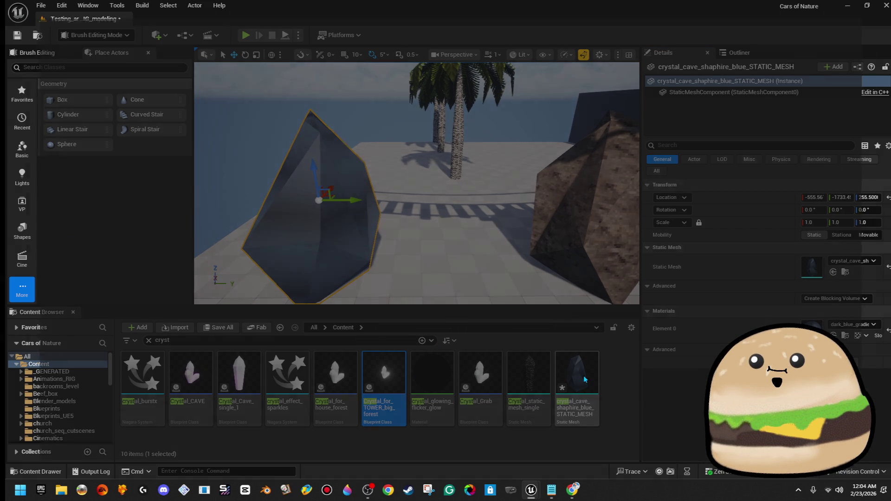
- Give the new crystal static mesh Auto Convex Collision
double_click(584, 379)
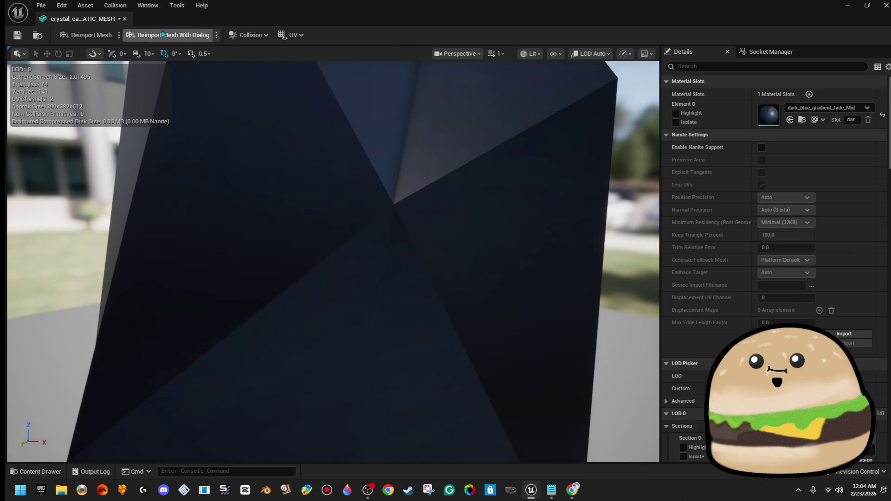
left_click(115, 6)
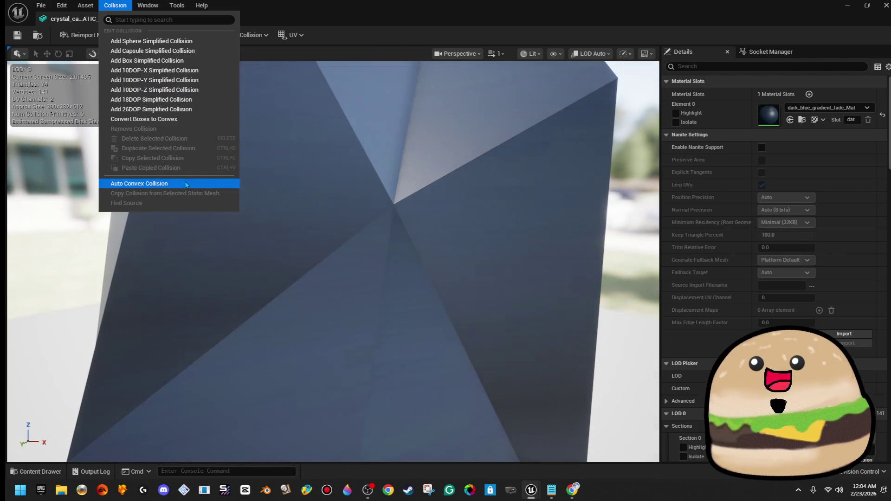
left_click(188, 185)
- Check the mesh's light map coordinate index of 1, then save and close the mesh editor
scroll(538, 342, "down", 5)
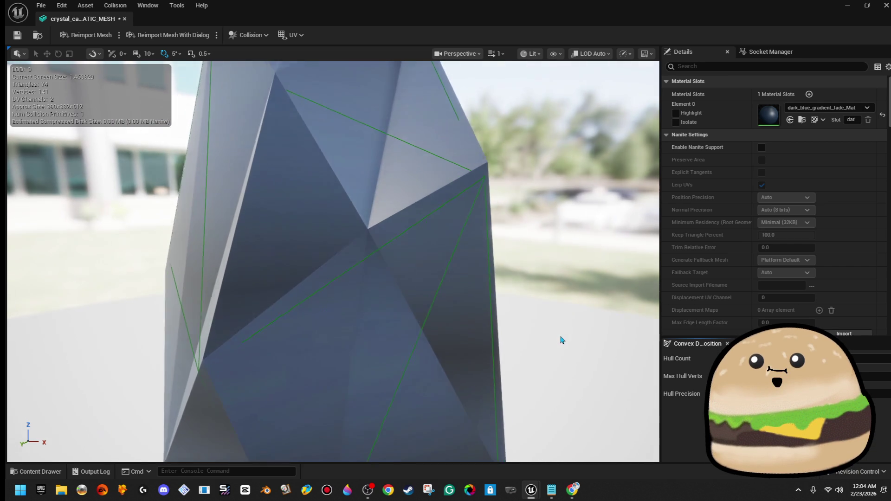
scroll(562, 340, "down", 2)
type("light ma")
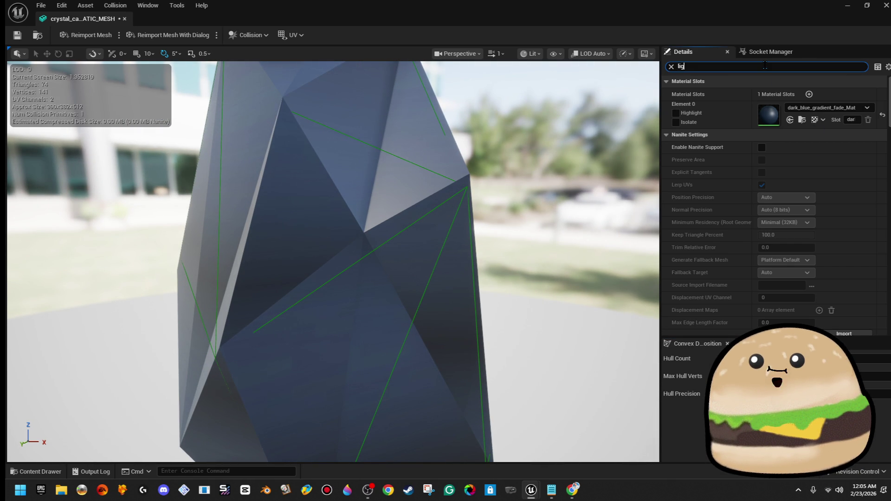
type("p")
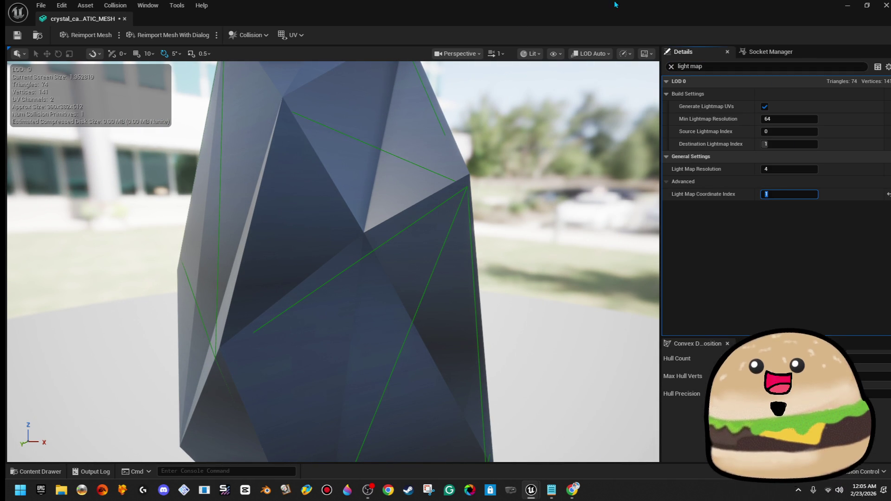
left_click(22, 32)
left_click(124, 18)
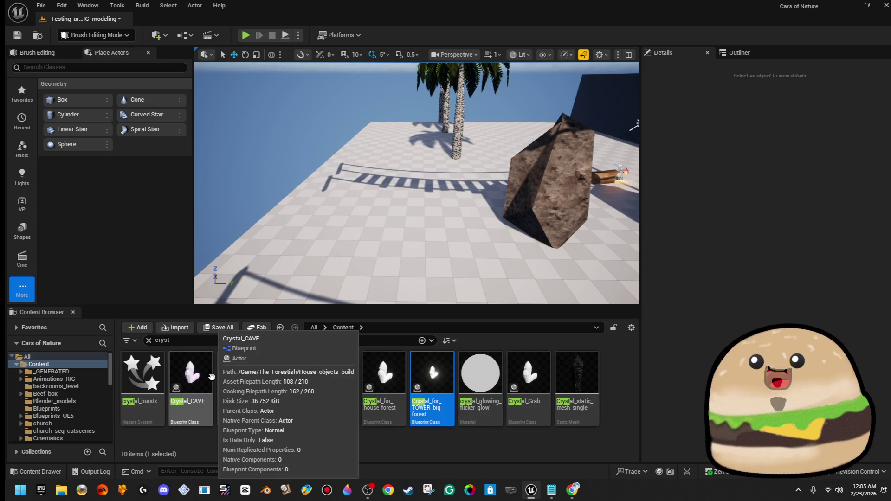
- View the Crystal_CAVE Blueprint's pink three-crystal cluster in its Viewport, then close it
double_click(212, 377)
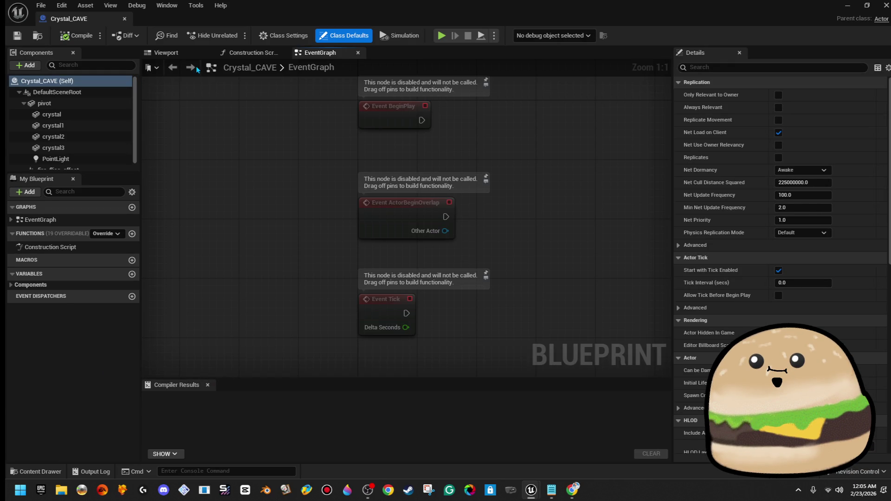
left_click(172, 54)
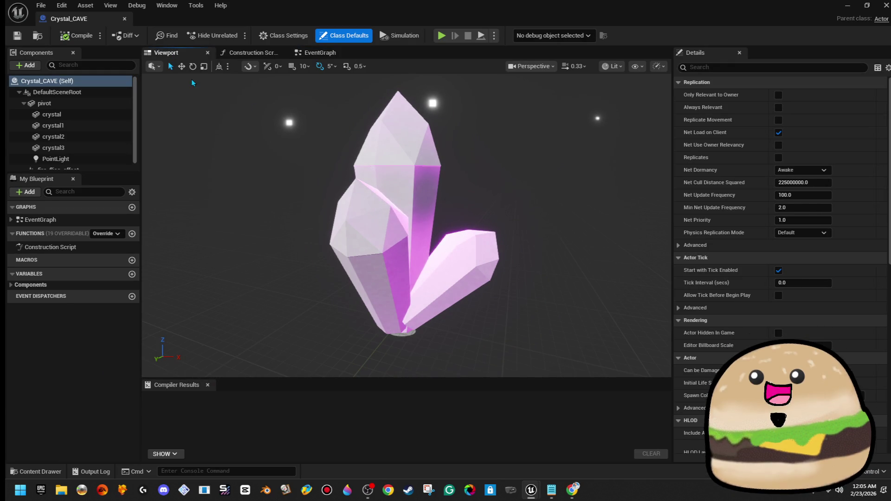
left_click(124, 19)
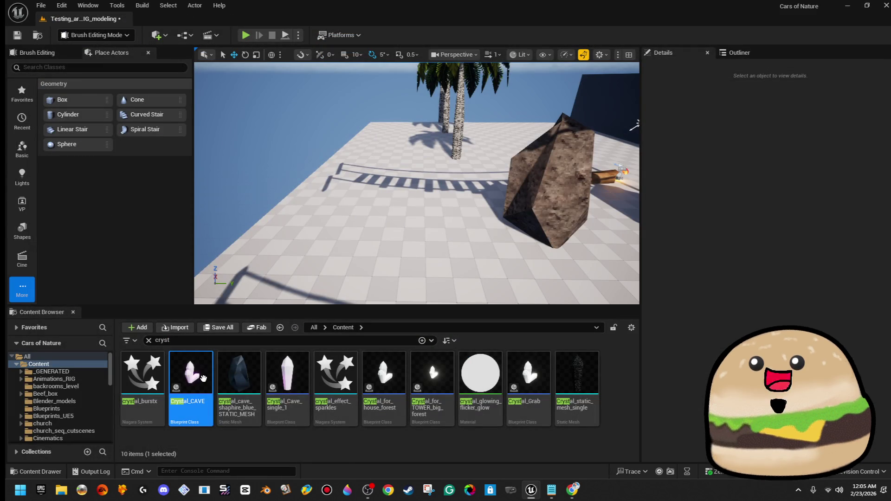
- Duplicate Crystal_CAVE as Crystal_CAVE_shaphire_blue_ACTOR and open the new Blueprint
right_click(204, 385)
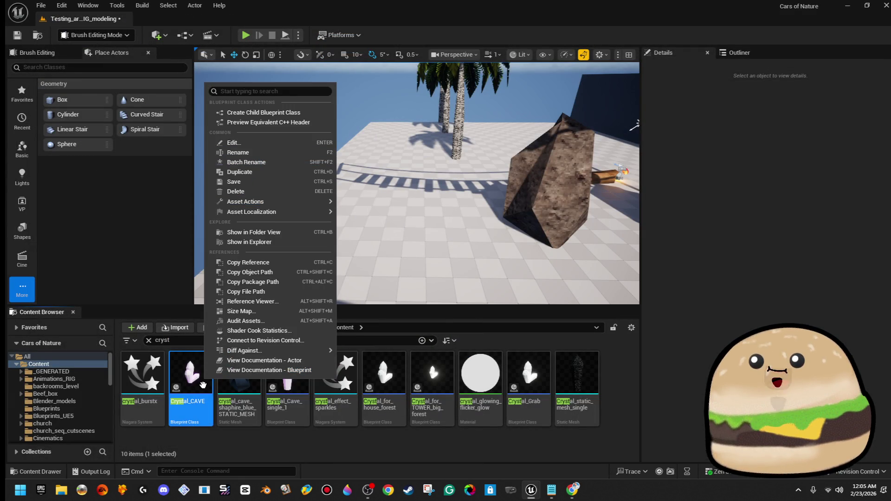
left_click(290, 171)
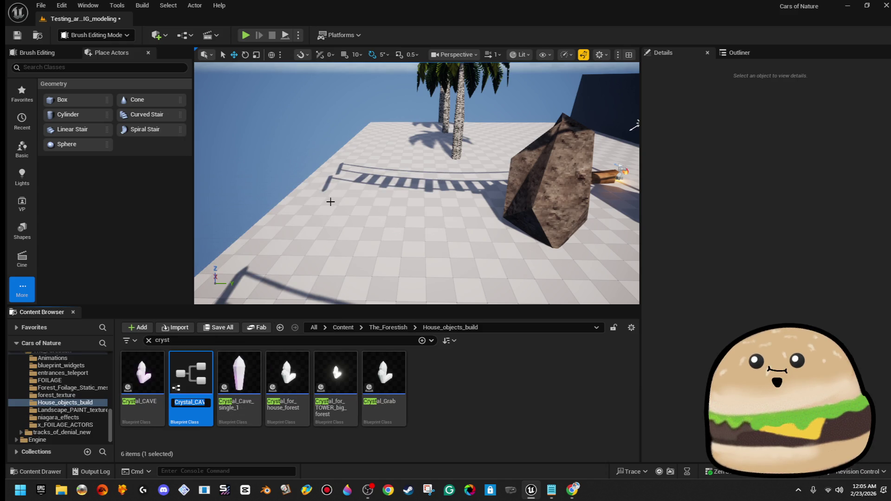
key("End")
key("BackSpace")
type("_s")
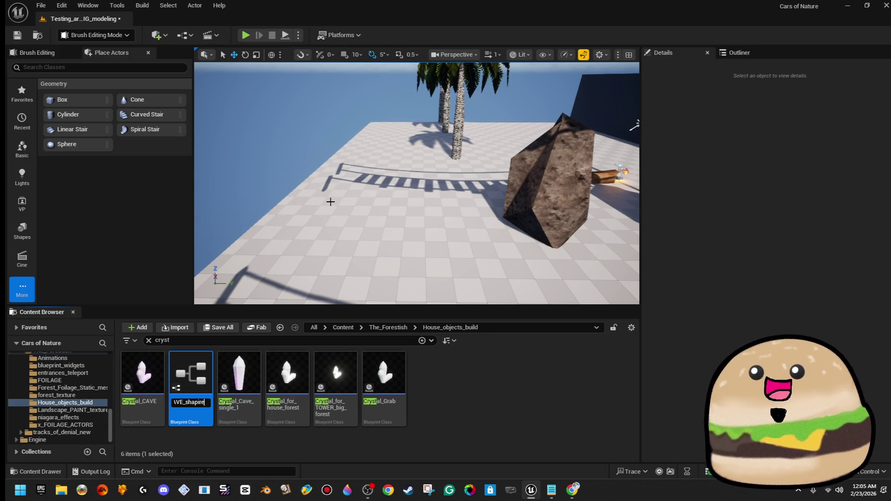
key("BackSpace")
key("BackSpace")
key("BackSpace")
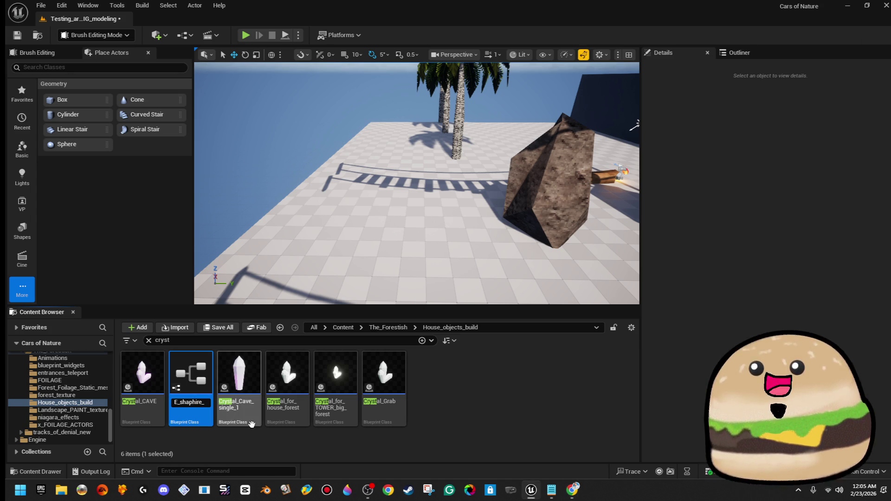
type("blue_ACTOR")
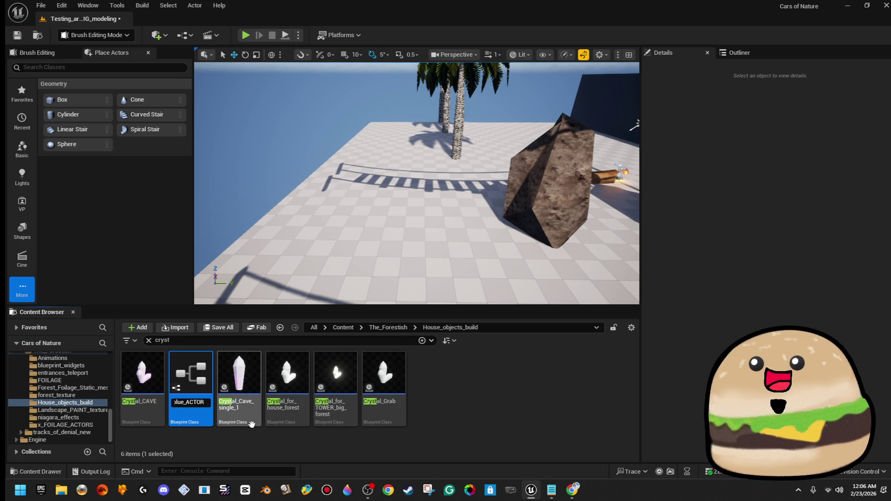
key("Return")
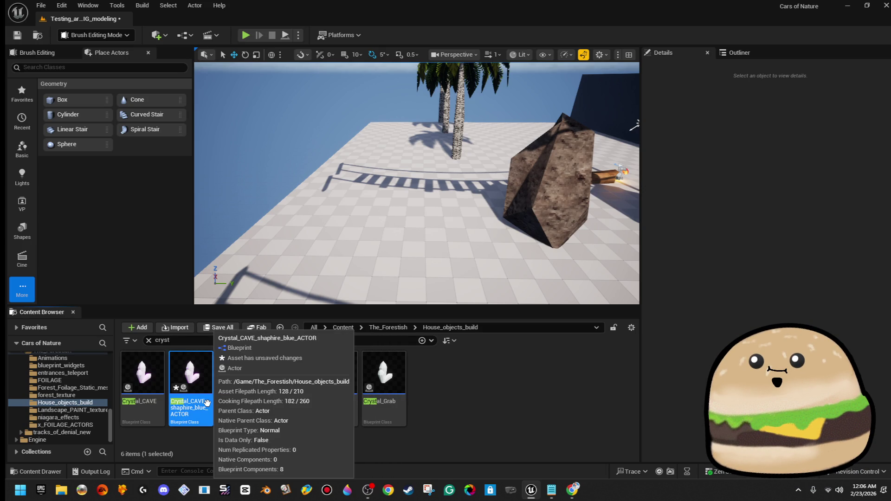
left_click(464, 415)
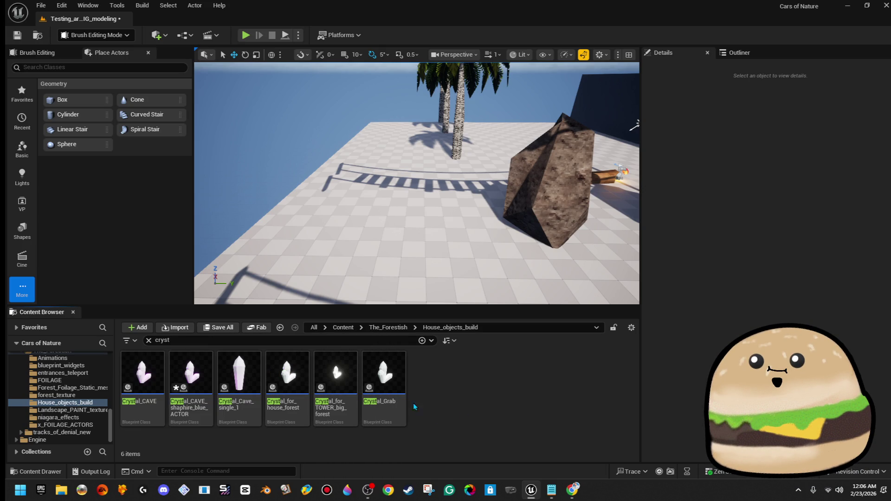
double_click(204, 377)
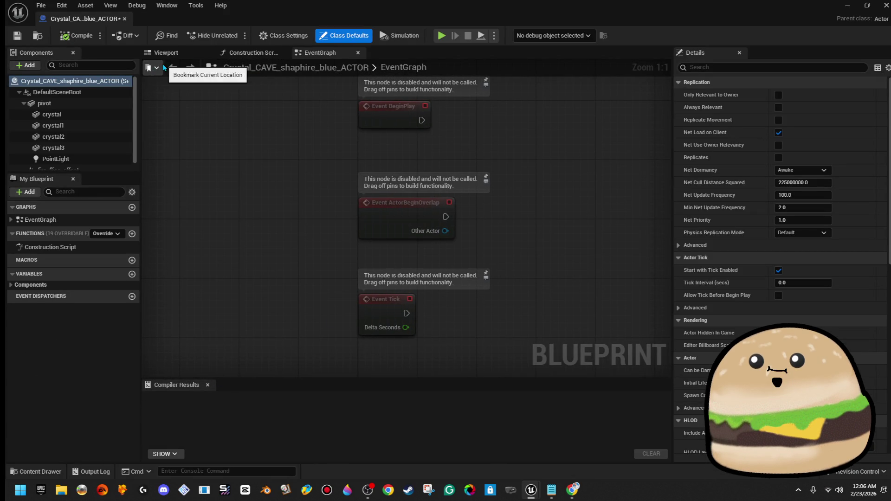
- In the Blueprint Viewport, delete crystal1, crystal2 and crystal3, keeping one crystal
left_click(167, 52)
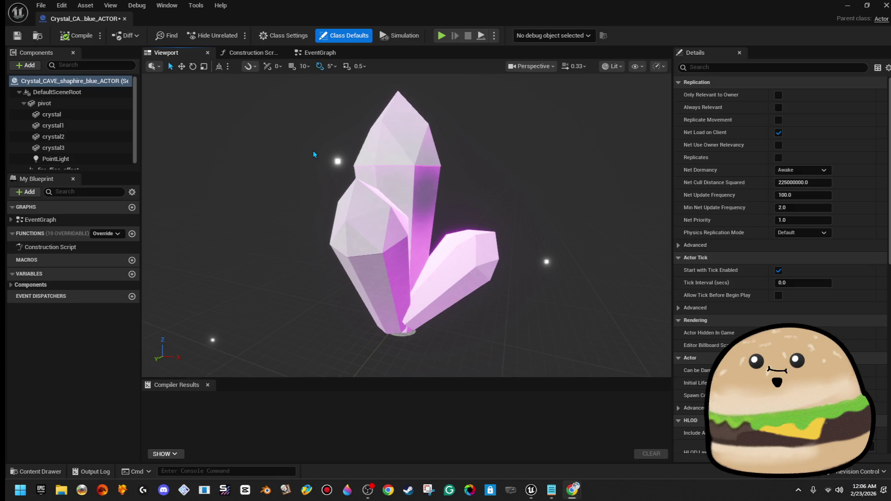
left_click_drag(313, 150, 326, 192)
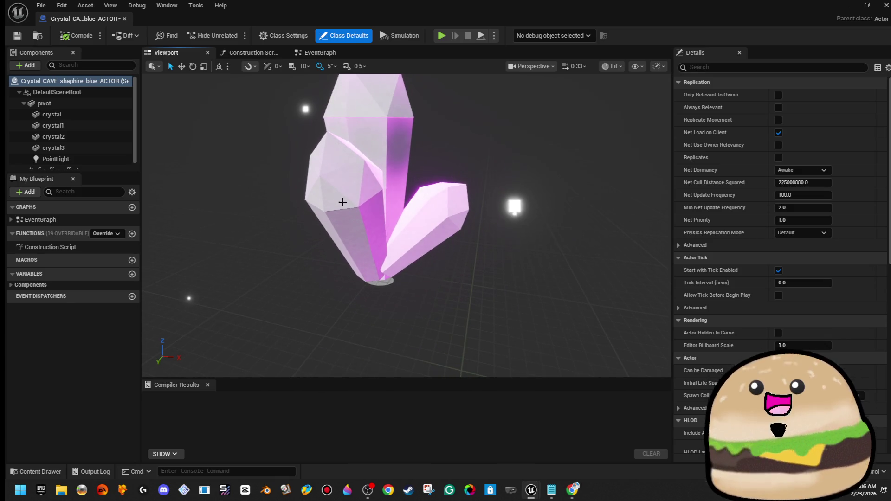
left_click(342, 202)
key("Delete")
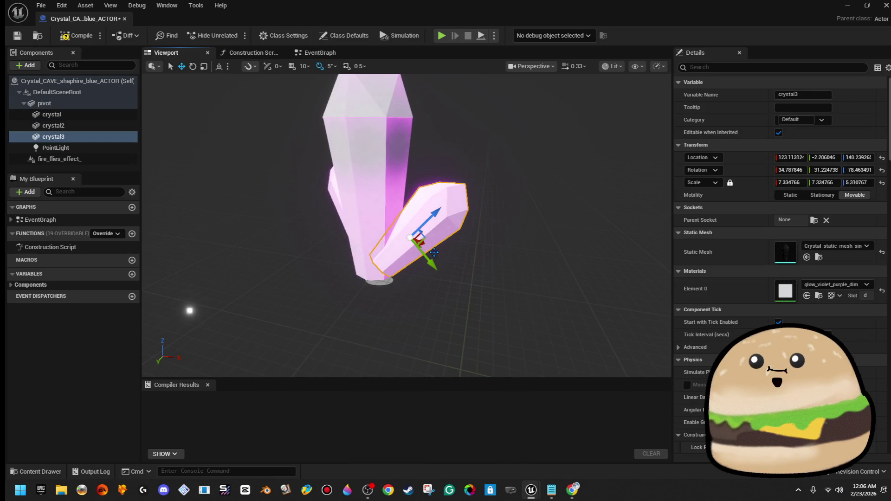
left_click_drag(495, 235, 407, 213)
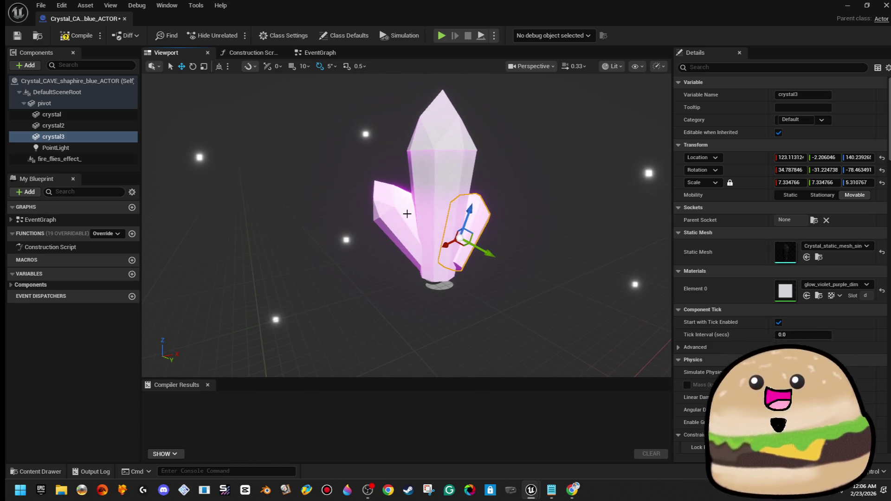
left_click(407, 214)
key("Delete")
left_click(470, 209)
key("Delete")
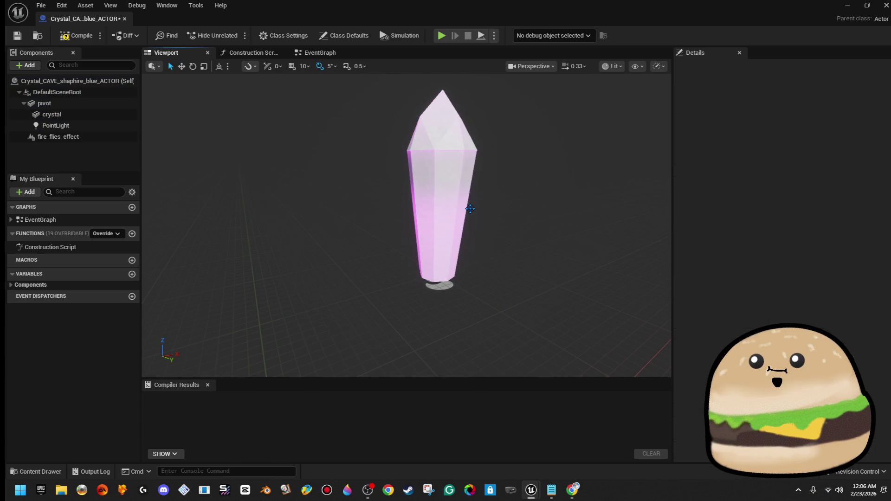
- Set the remaining crystal's Element 0 material to glow_blue_dim
left_click(470, 209)
key("f")
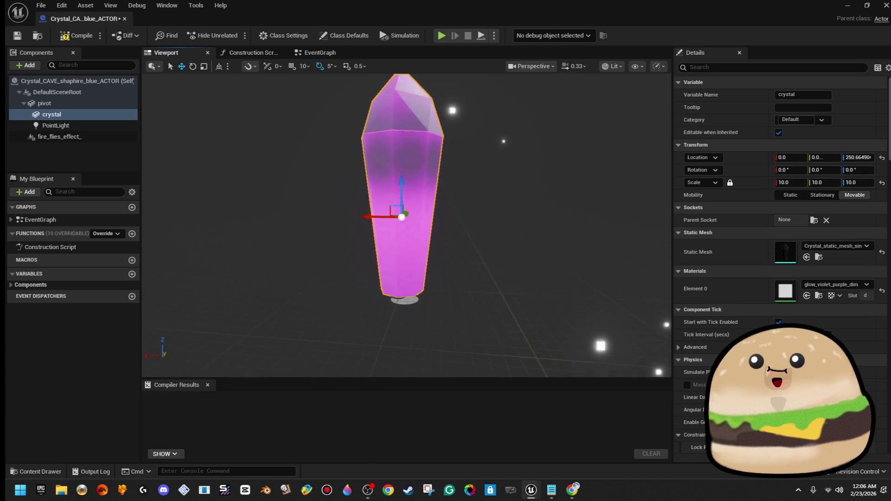
left_click(842, 287)
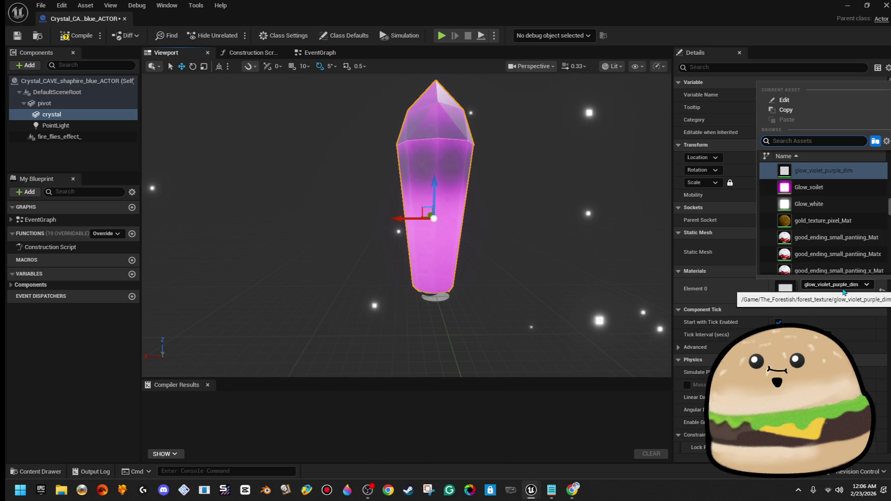
type("glowbl")
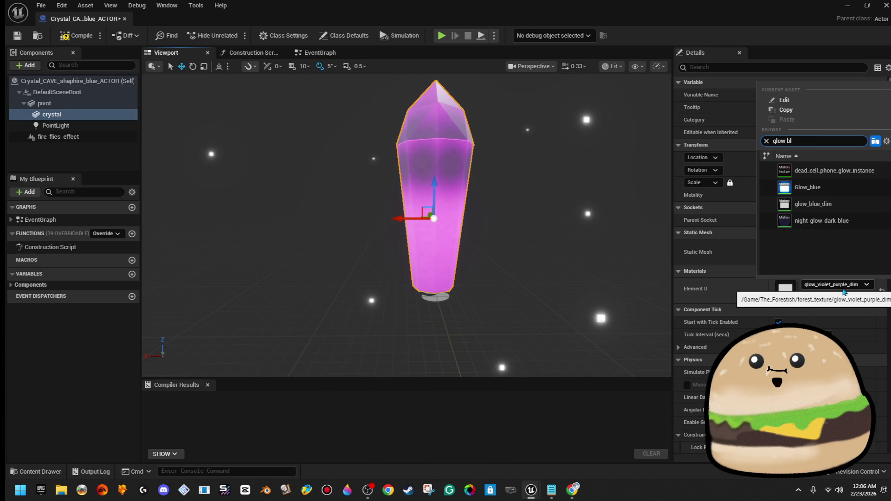
left_click(813, 203)
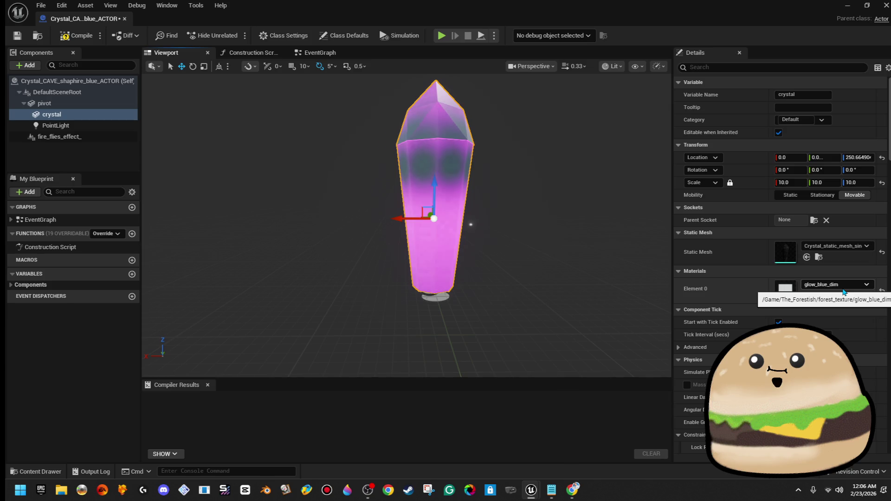
- Change the PointLight's Light Color from magenta to blue
left_click(56, 126)
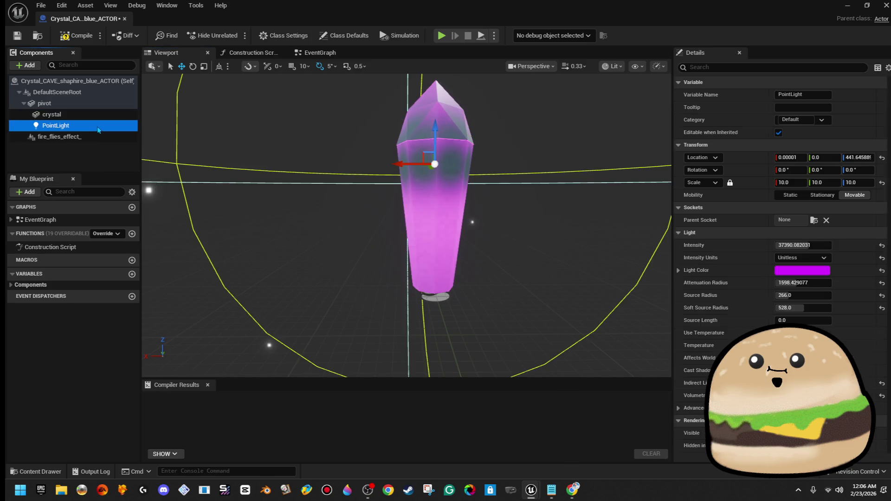
left_click(813, 270)
left_click_drag(639, 282, 604, 250)
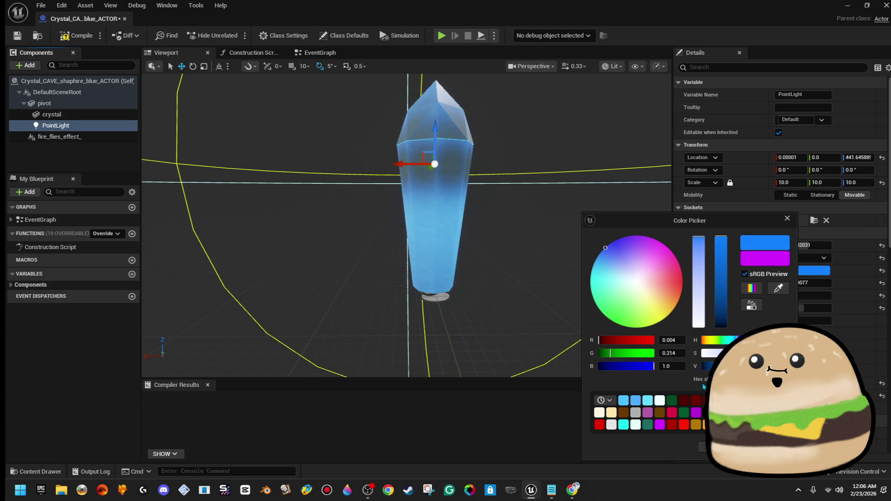
left_click(701, 447)
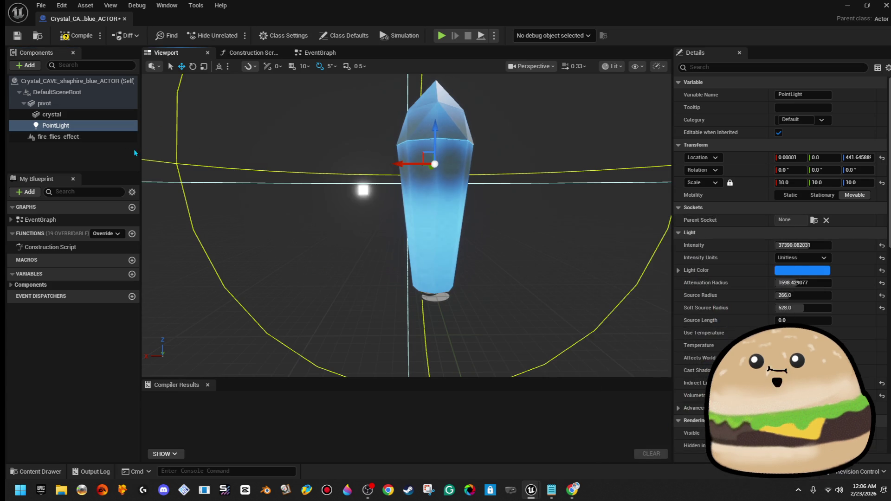
left_click(107, 137)
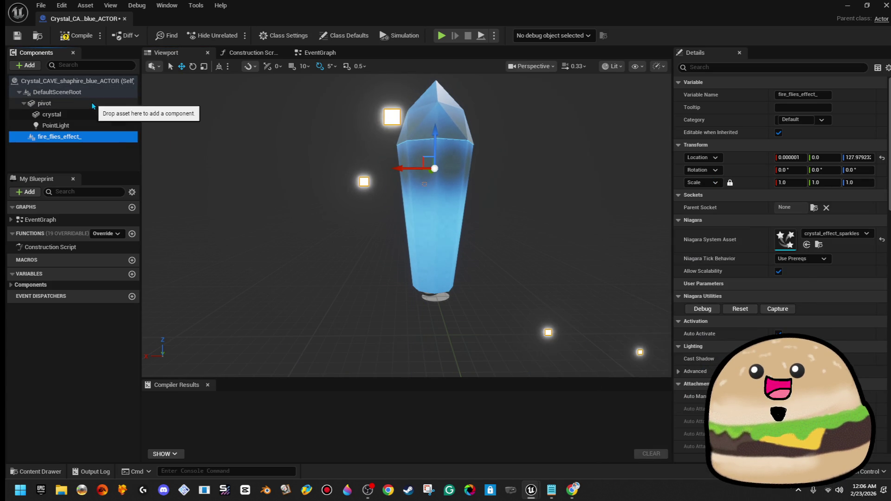
- Set the crystal's Static Mesh to crystal_cave_shaphire_blue_STATIC_MESH
left_click(93, 103)
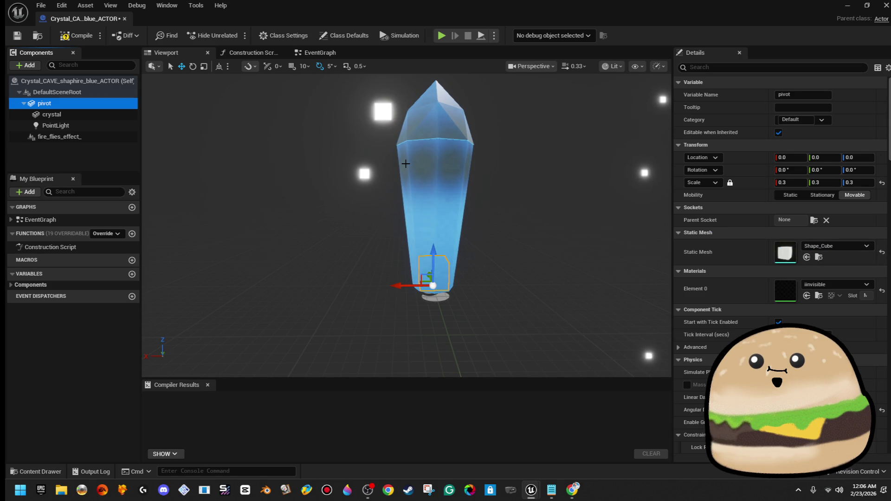
key("Down")
left_click(848, 246)
type("crystal s")
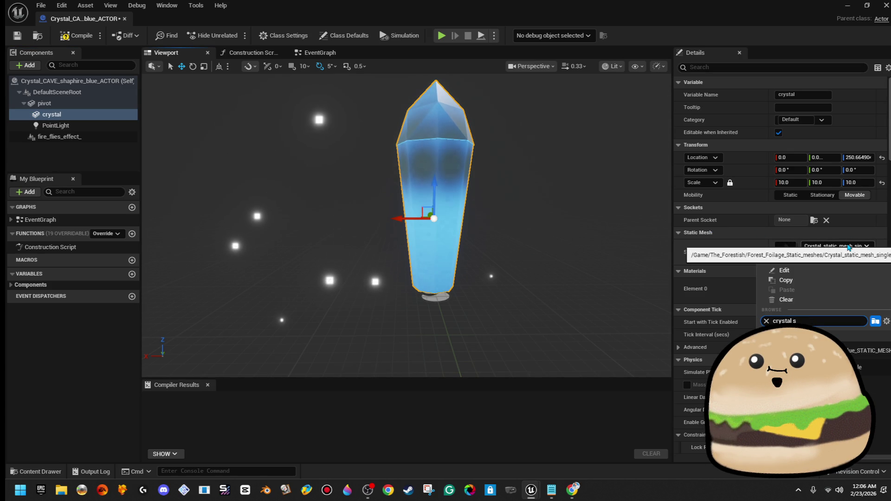
key("Return")
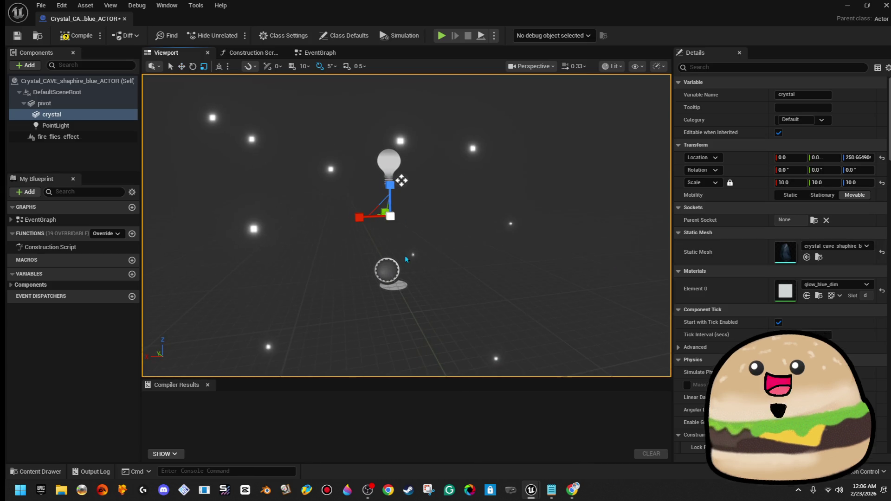
- Scale the crystal down to 1.823737 on all axes and compile the Blueprint
key("r")
left_click_drag(399, 179, 436, 185)
mouse_move(416, 233)
left_mouse_down()
mouse_move(427, 239)
mouse_move(429, 229)
left_mouse_up()
key("f")
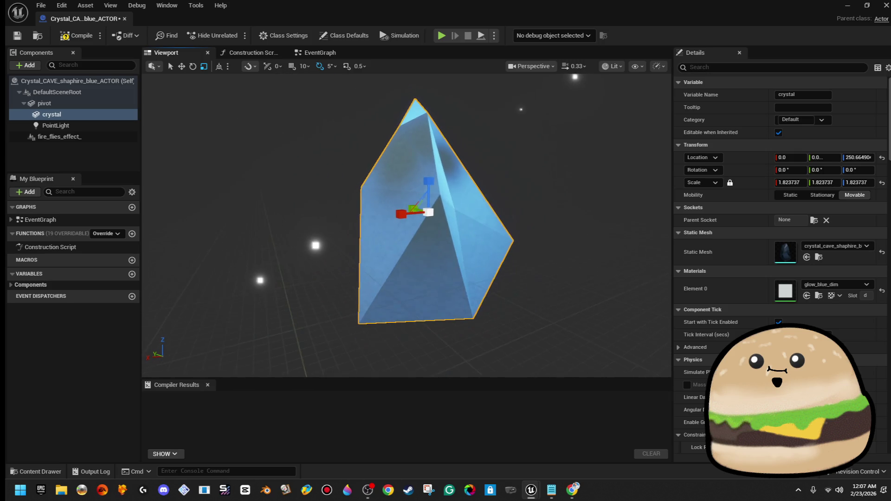
left_click(59, 39)
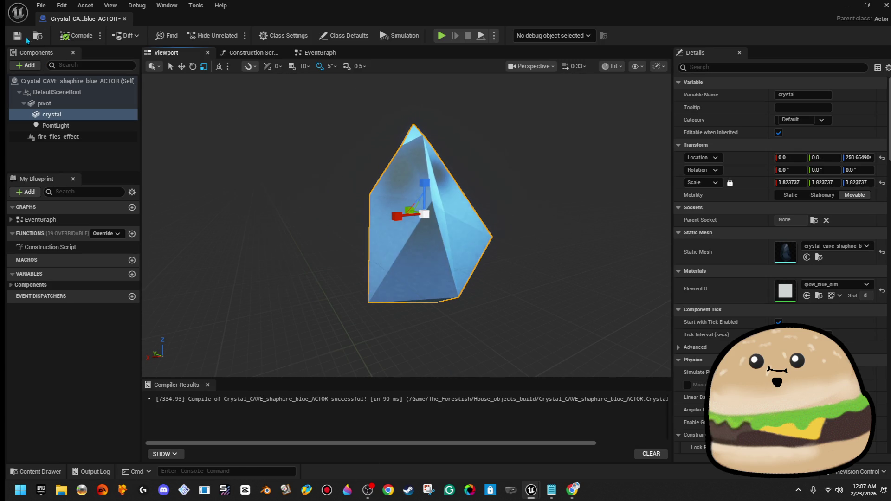
left_click_drag(549, 22, 890, 119)
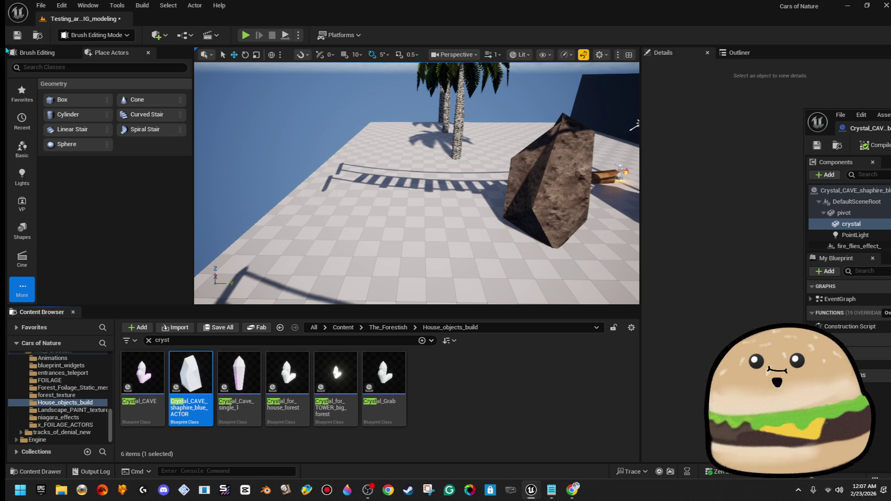
- Open the theforesttest level from the Maps folder, answering the save prompt
left_click(41, 5)
left_click(72, 52)
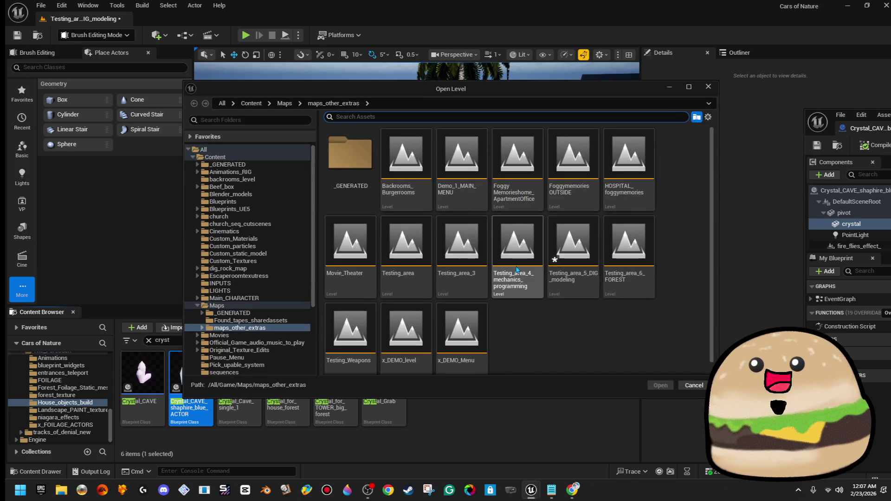
left_click(285, 103)
double_click(517, 158)
left_click(488, 350)
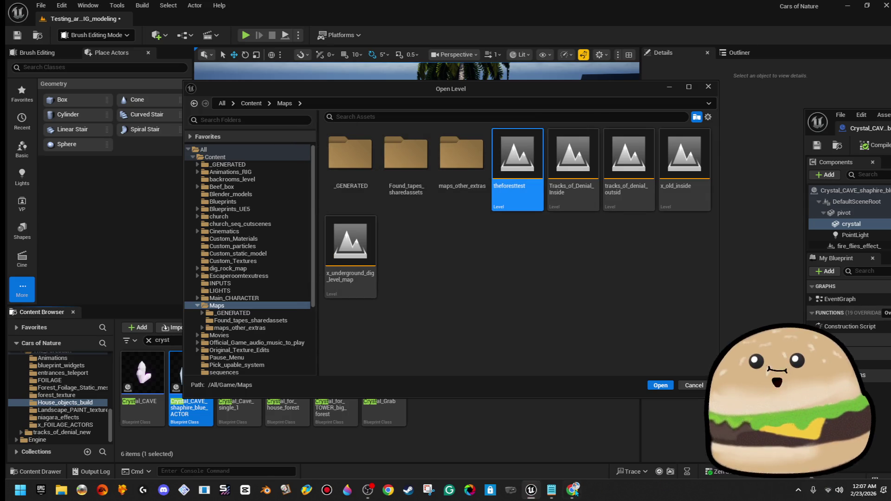
mouse_move(531, 487)
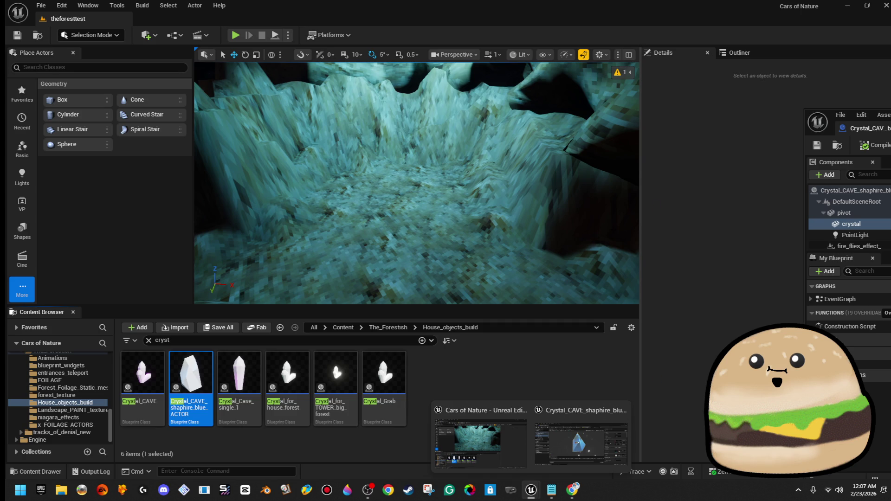
- Place Crystal_CAVE_shaphire_blue_ACTOR on the cave floor at scale 1.0 and adjust its position
mouse_move(197, 378)
left_mouse_down()
mouse_move(364, 235)
mouse_move(360, 253)
mouse_move(358, 232)
left_mouse_up()
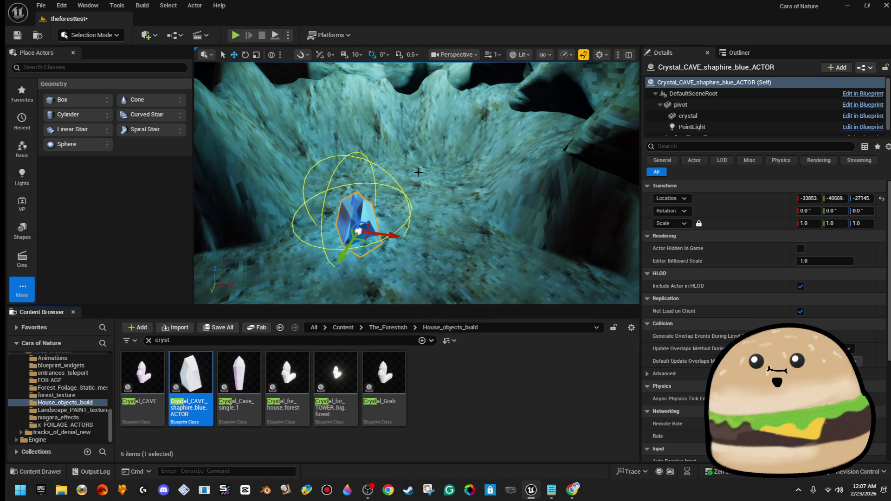
key("f")
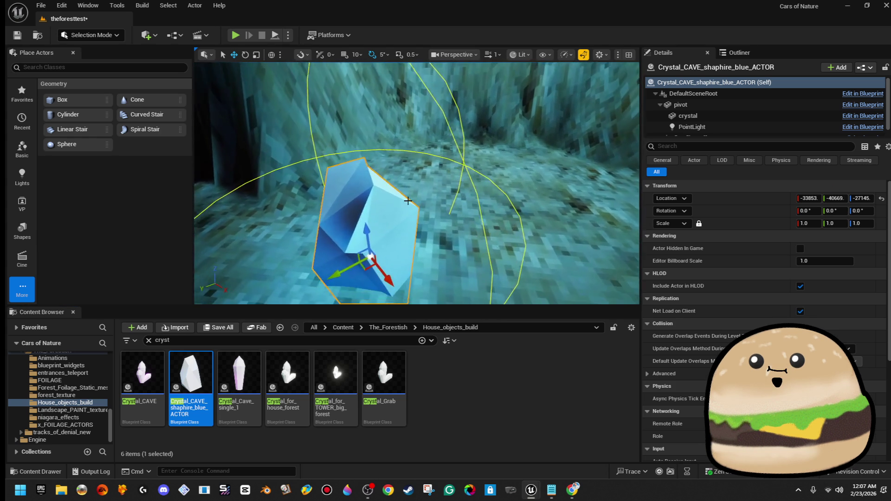
key("r")
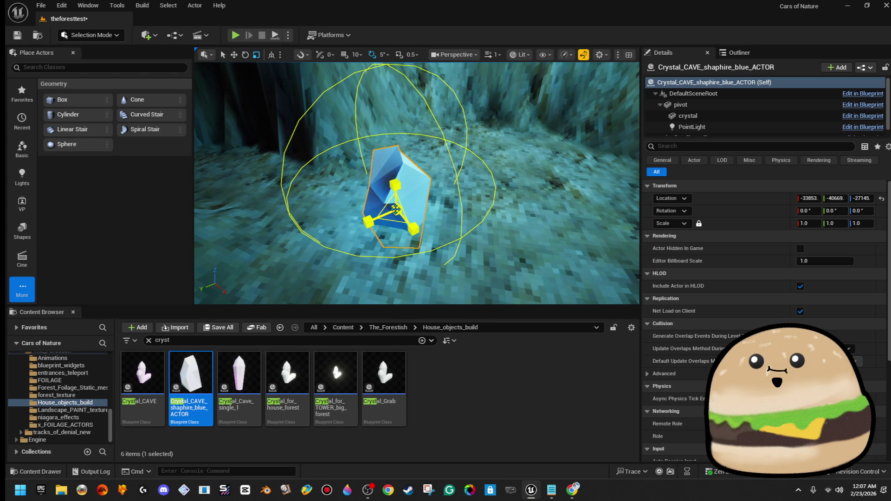
left_click_drag(395, 209, 397, 209)
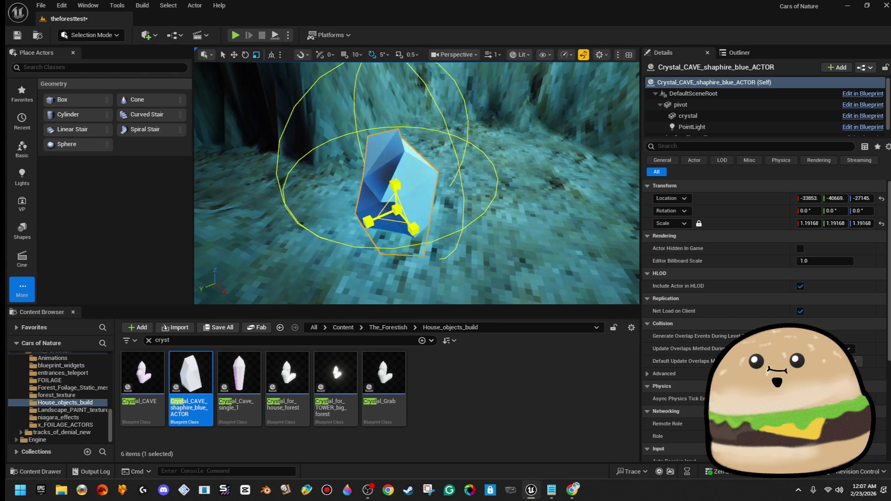
key("ctrl+z")
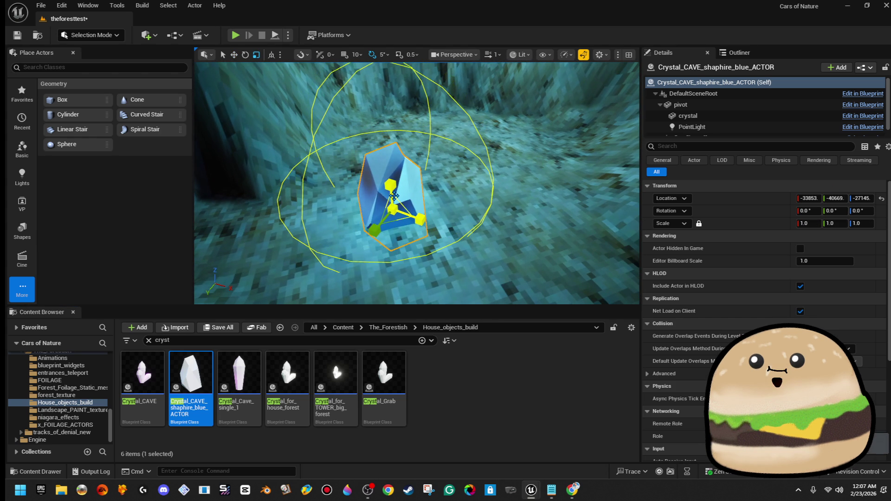
key("w")
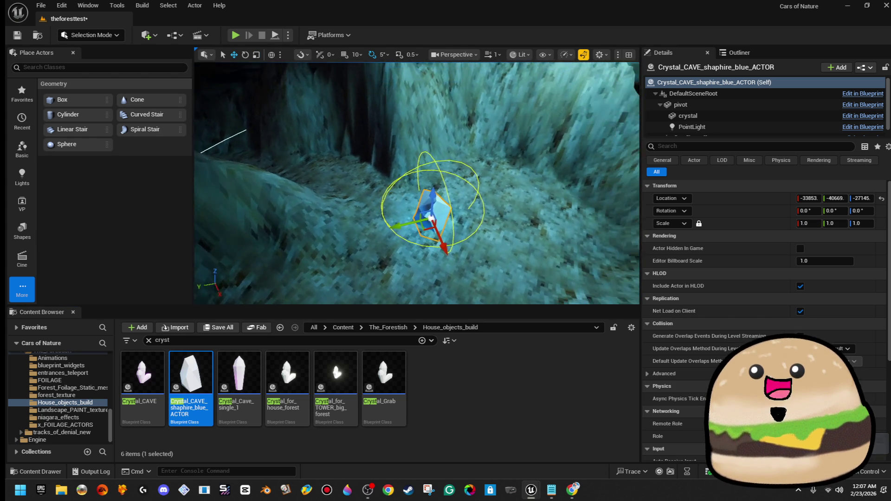
key("f")
mouse_move(383, 213)
left_mouse_down()
mouse_move(338, 190)
mouse_move(417, 259)
left_mouse_up()
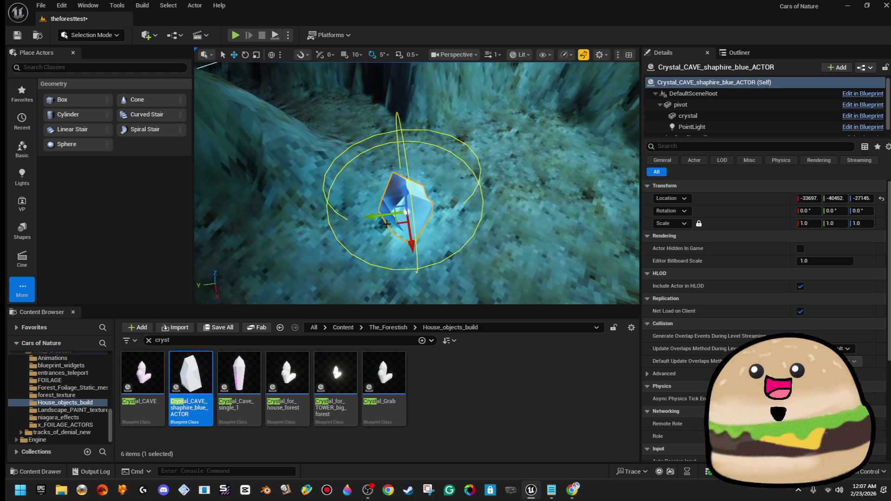
mouse_move(357, 198)
left_mouse_down()
mouse_move(354, 189)
mouse_move(374, 189)
mouse_move(397, 209)
mouse_move(406, 176)
left_mouse_up()
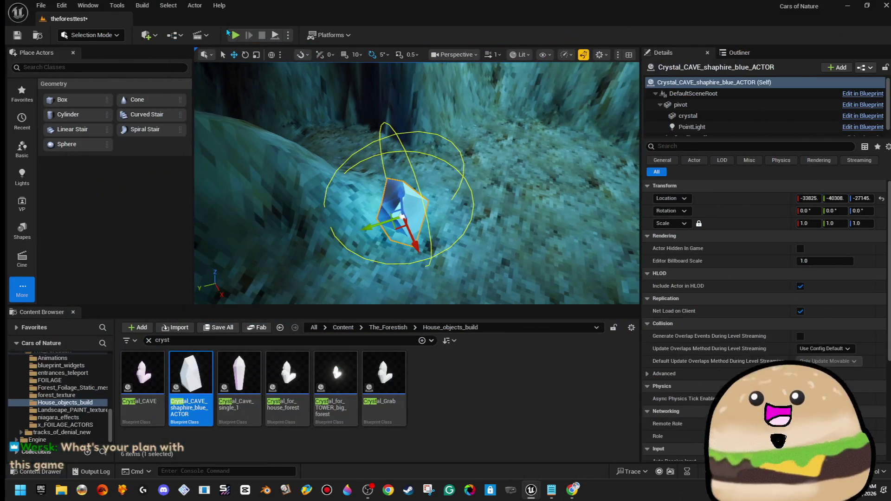
- Play-test the cave level in fullscreen and walk through it holding the lit torch to see the blue sapphire crystal
key("alt+p")
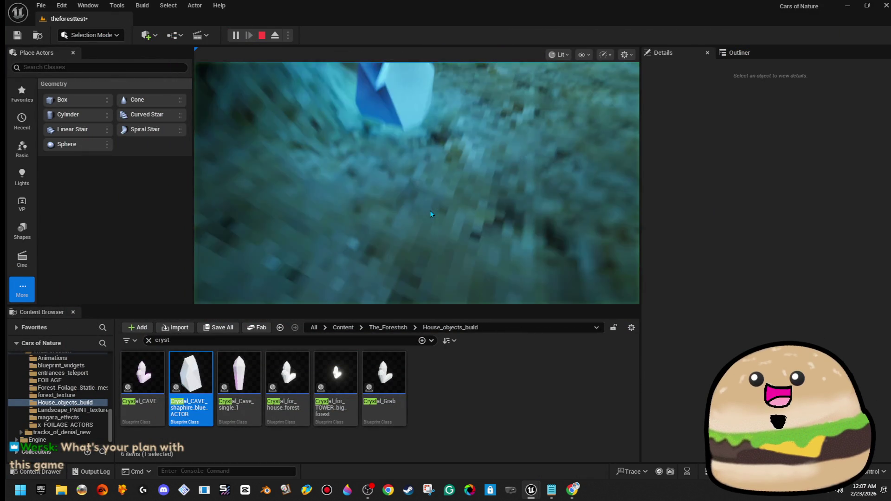
key("F11")
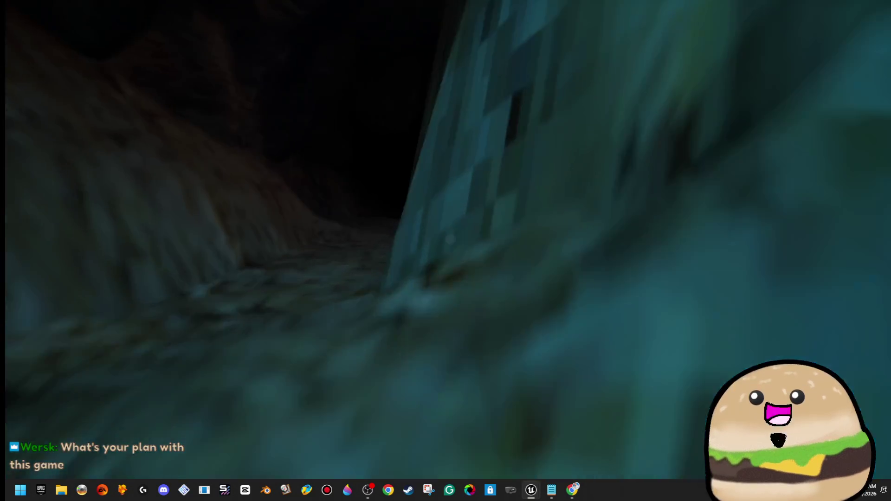
key("f")
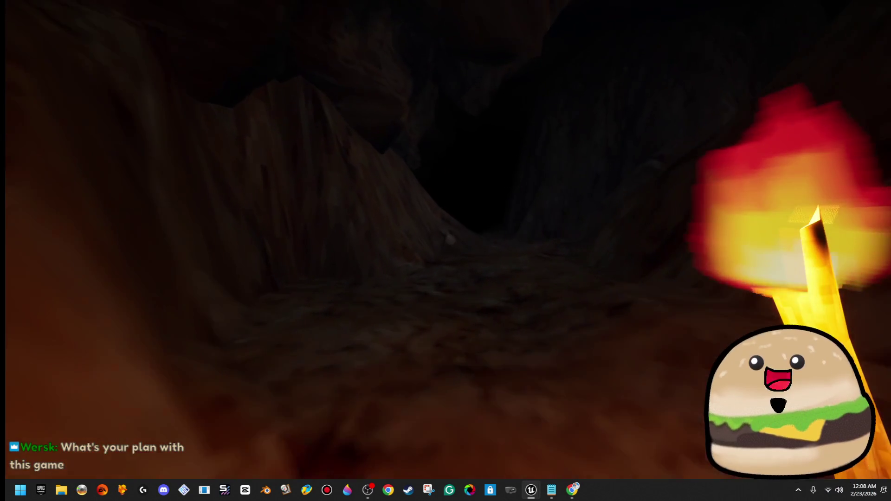
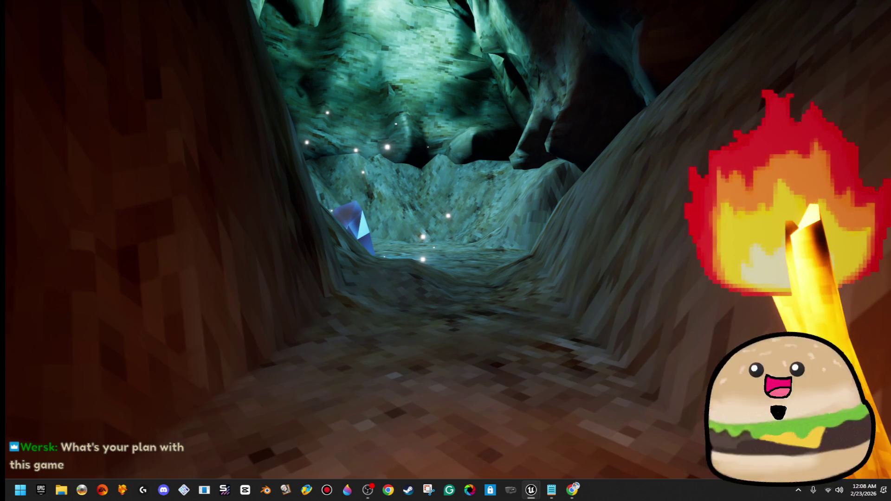
- Walk through the torch-lit cave tunnel to the blue crystal in Play mode, then exit with Esc
key("w")
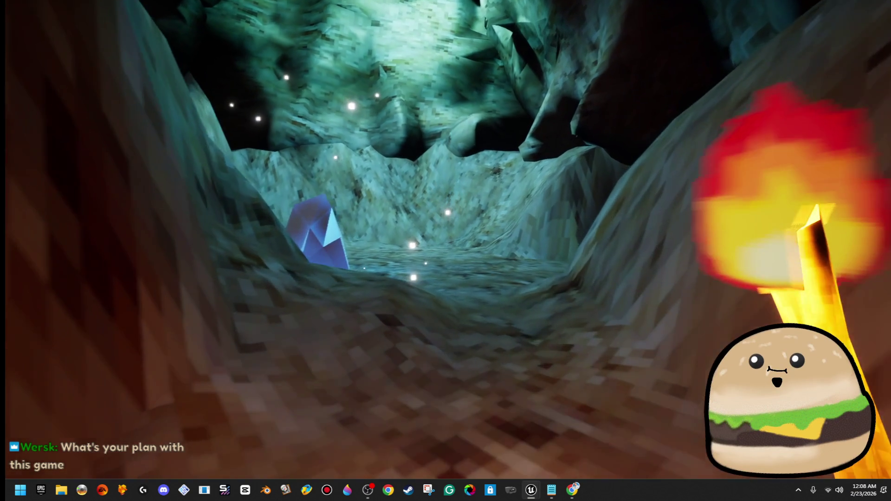
key("w")
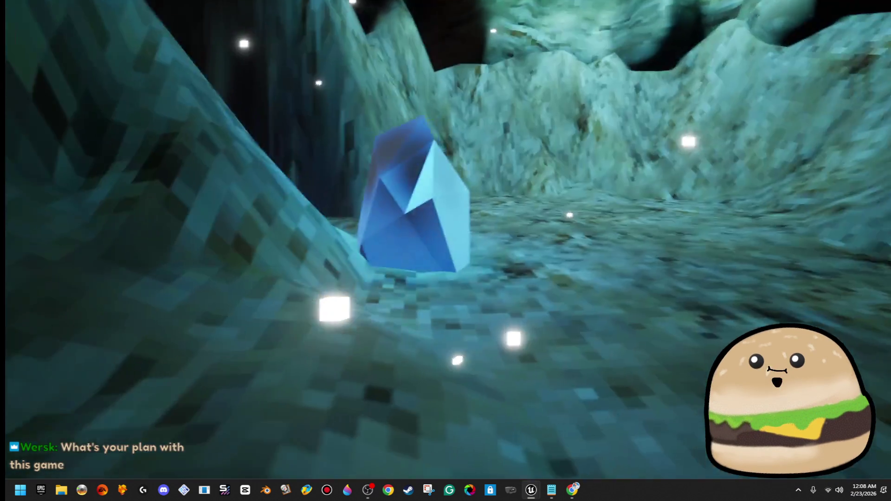
key("Escape")
- Frame the tall blue crystal and move the view in close around it
key("f")
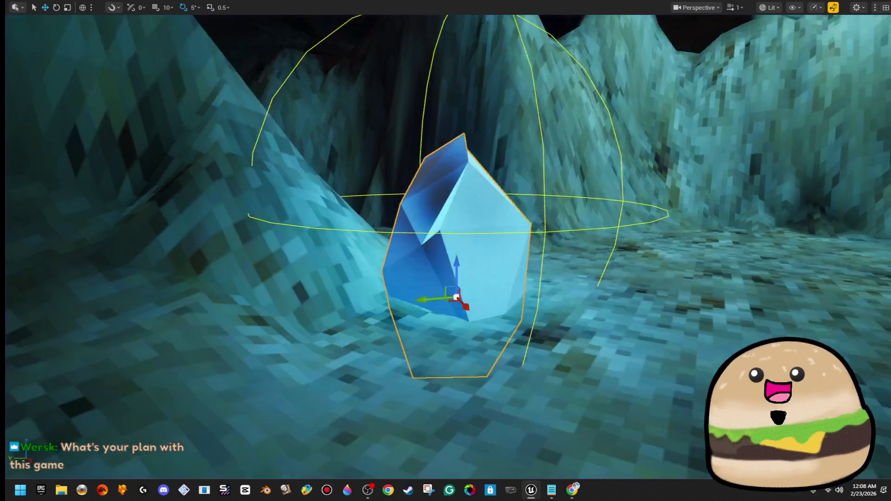
right_click(456, 228)
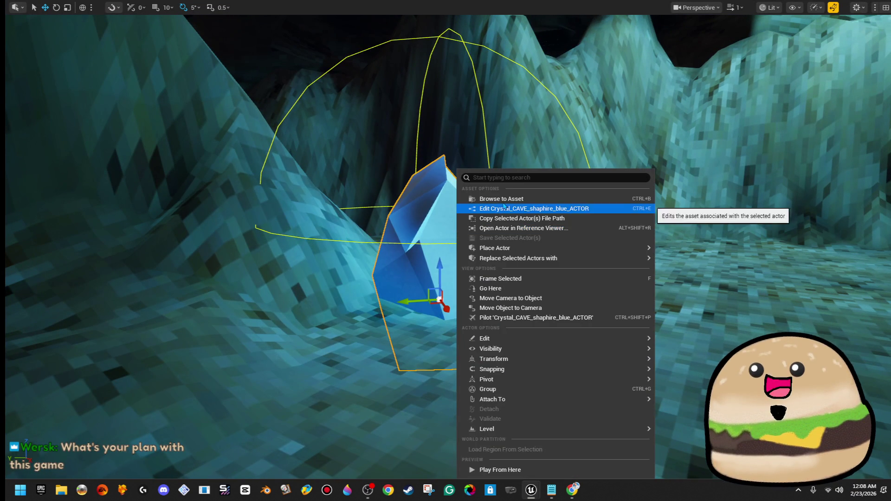
key("Escape")
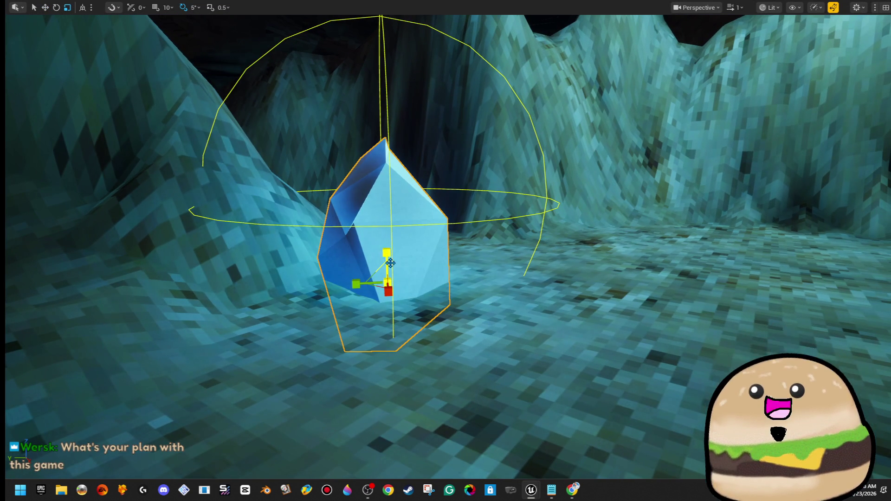
key("w")
scroll(306, 283, "up", 2)
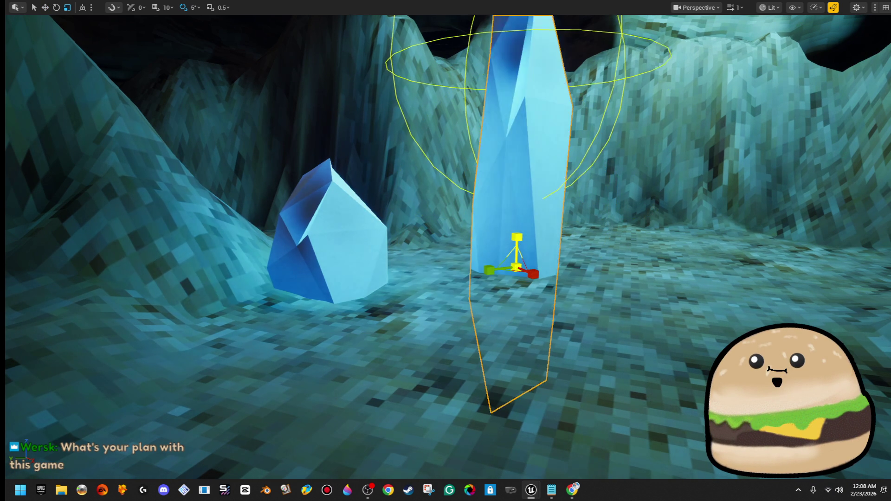
mouse_move(518, 237)
left_mouse_down()
mouse_move(422, 297)
mouse_move(423, 281)
left_mouse_up()
mouse_move(447, 215)
left_mouse_down()
mouse_move(457, 196)
mouse_move(520, 263)
mouse_move(530, 259)
mouse_move(529, 242)
mouse_move(454, 241)
mouse_move(455, 209)
left_mouse_up()
- Spin the crystal 75 degrees, tilt it sideways and narrow it along one side
key("w")
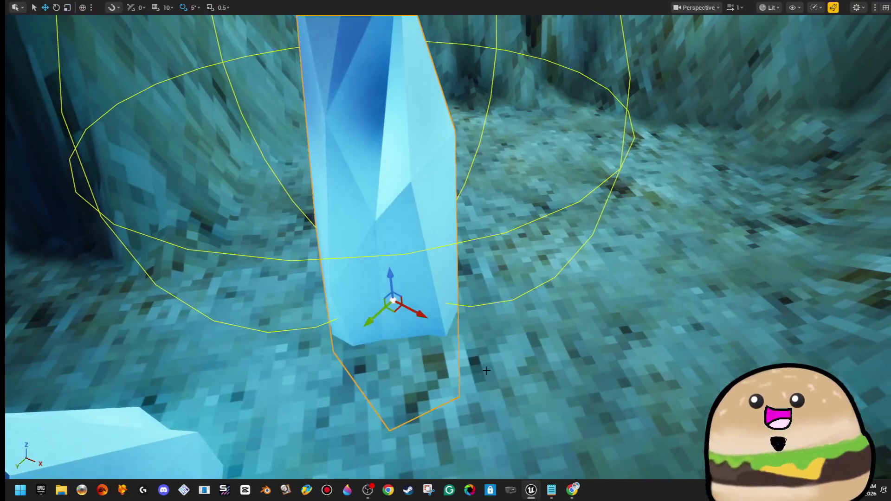
left_click_drag(395, 312, 324, 230)
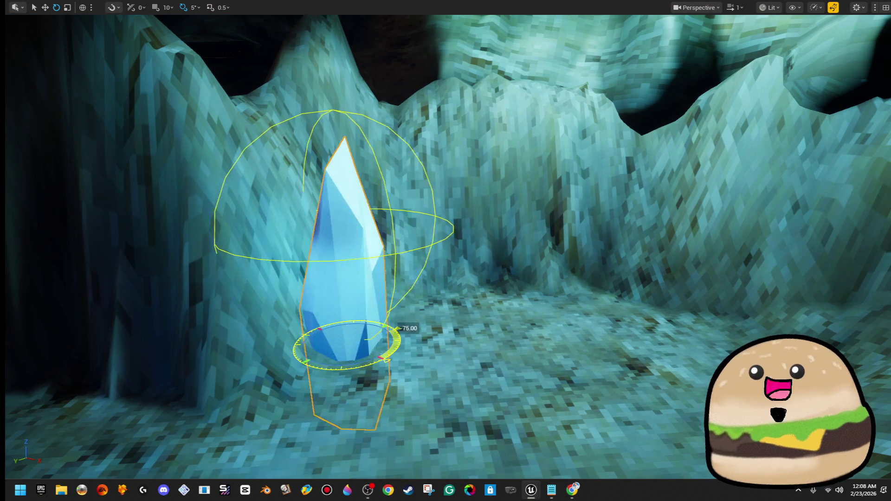
left_click_drag(395, 330, 327, 353)
mouse_move(362, 305)
left_mouse_down()
mouse_move(368, 372)
mouse_move(393, 387)
left_mouse_up()
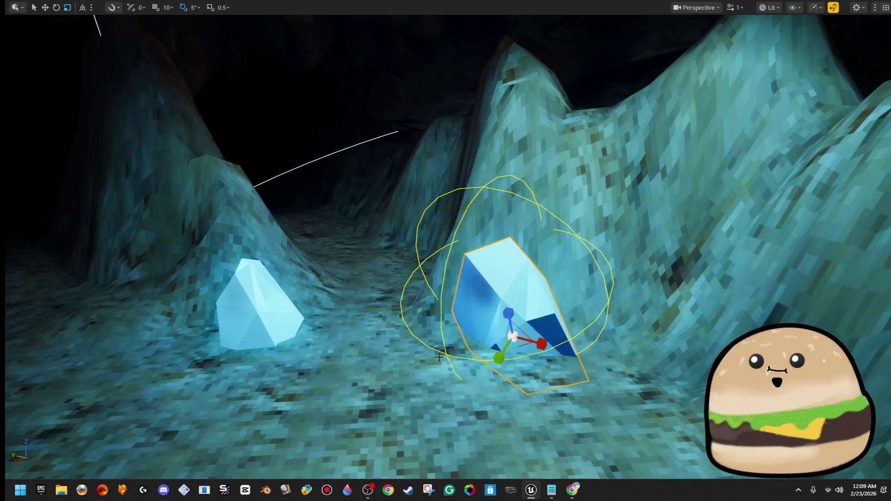
left_click_drag(543, 342, 480, 369)
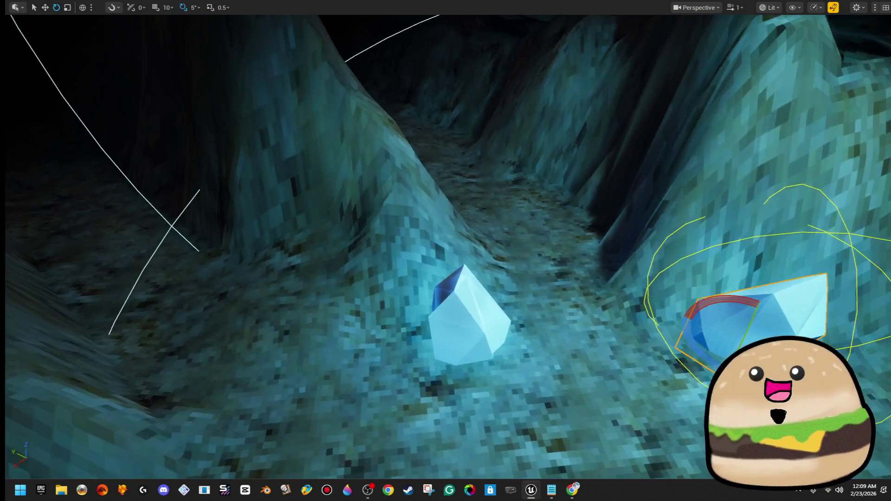
- Duplicate the crystal and place the copy higher up the left slope
key("w")
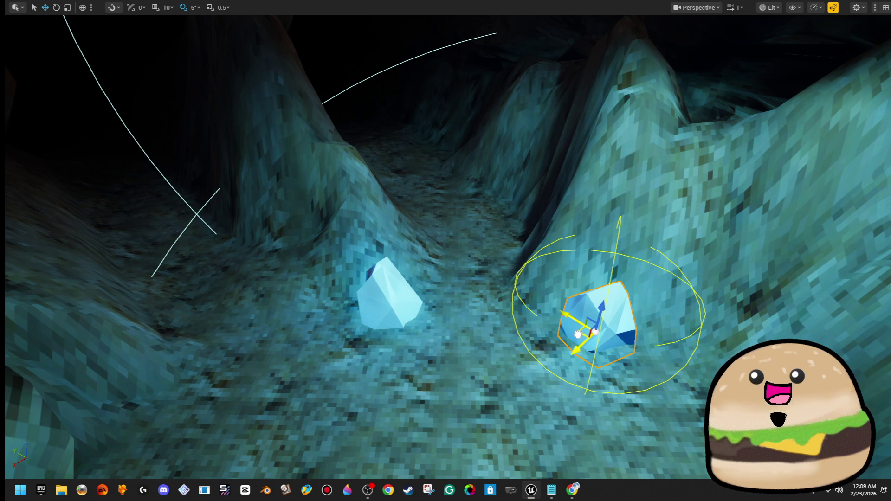
left_click_drag(578, 335, 417, 289)
left_click_drag(368, 238, 346, 234)
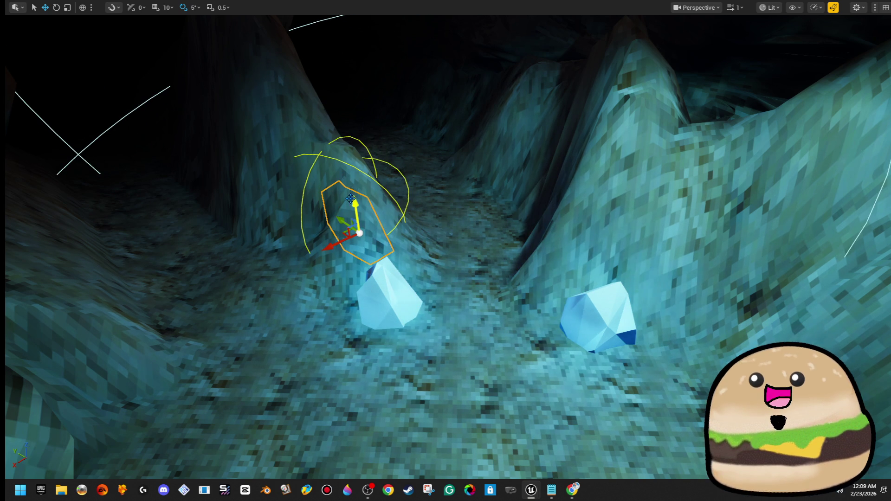
left_click_drag(351, 199, 338, 149)
- Stand the slope crystal upright, tilt it to 25 degrees, and inspect it from several sides
key("e")
left_click_drag(415, 238, 426, 244)
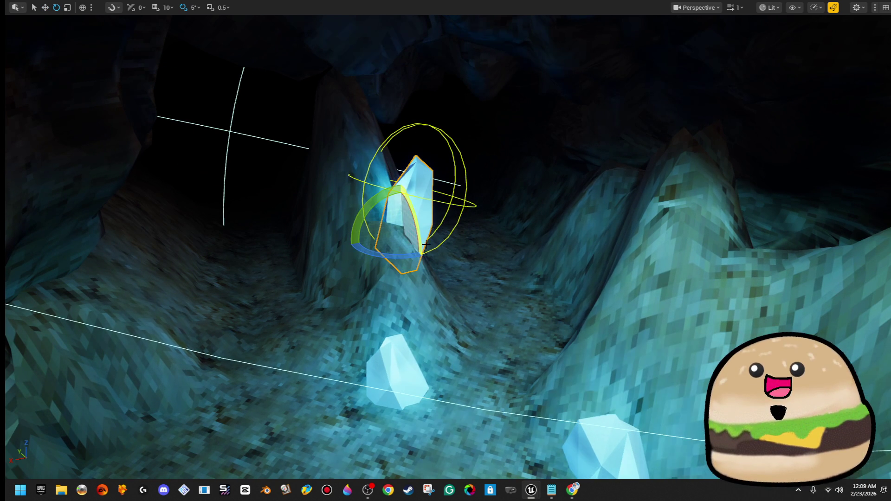
left_click_drag(348, 231, 350, 220)
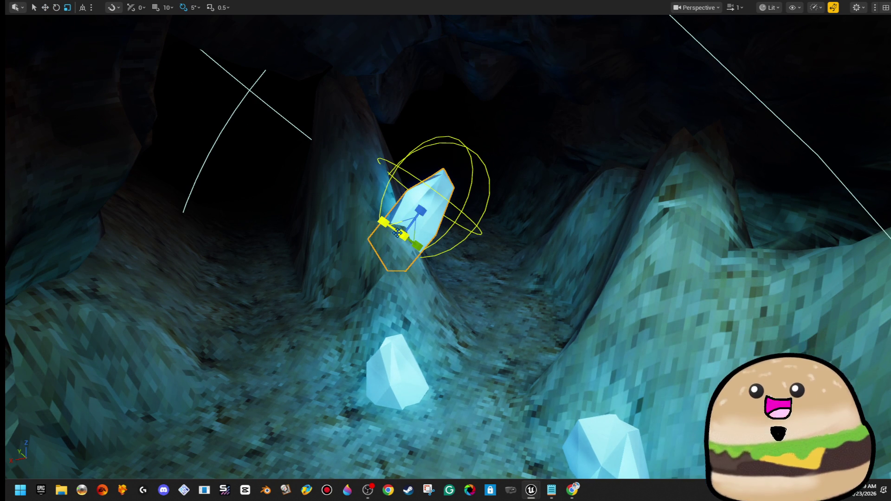
left_click_drag(402, 233, 404, 227)
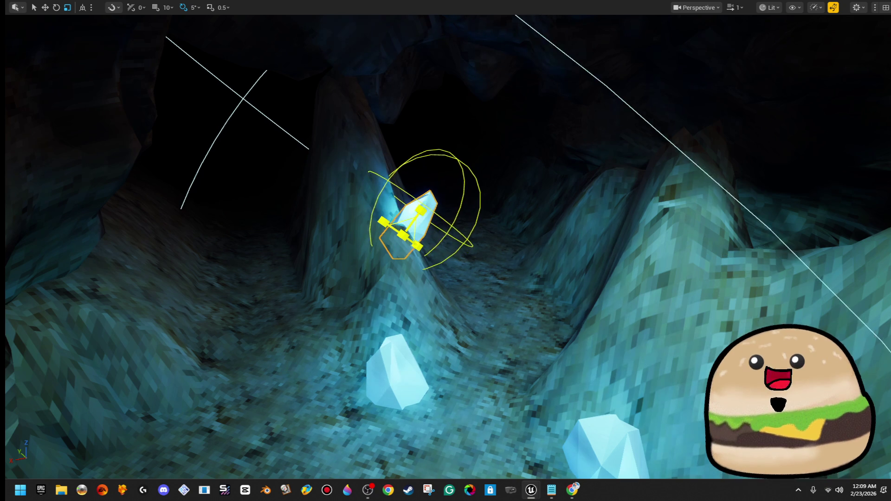
key("f")
key("w")
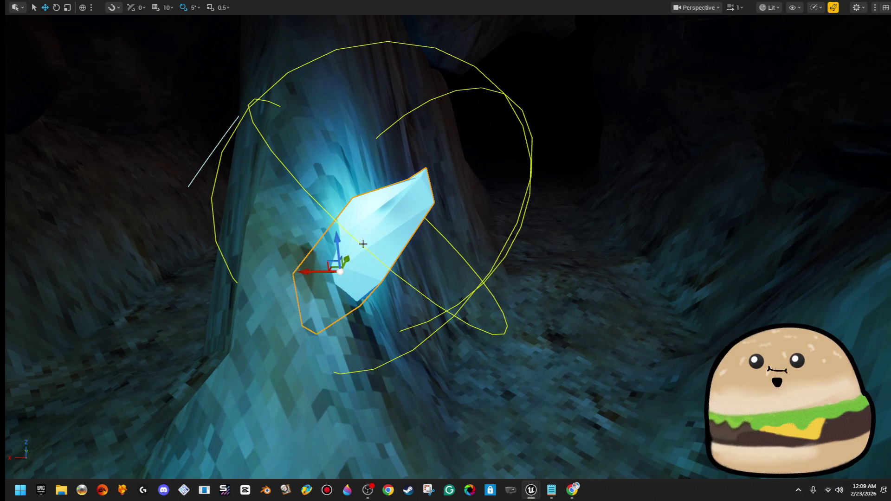
key("r")
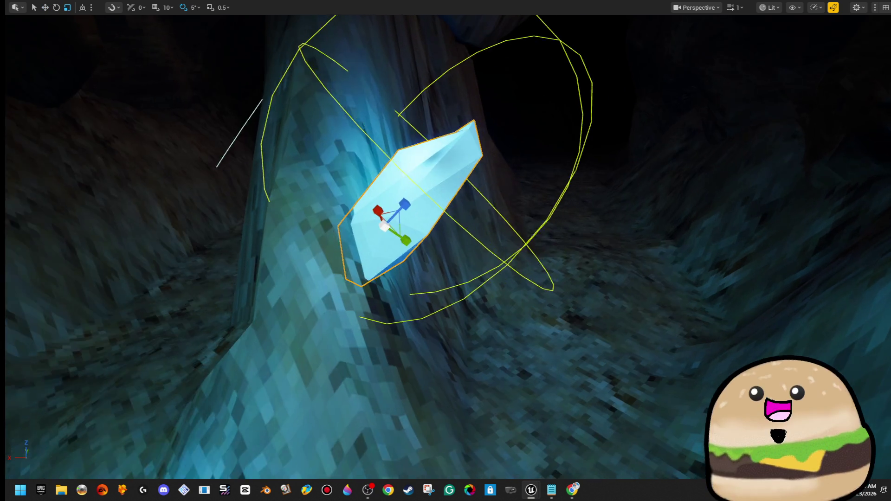
key("f")
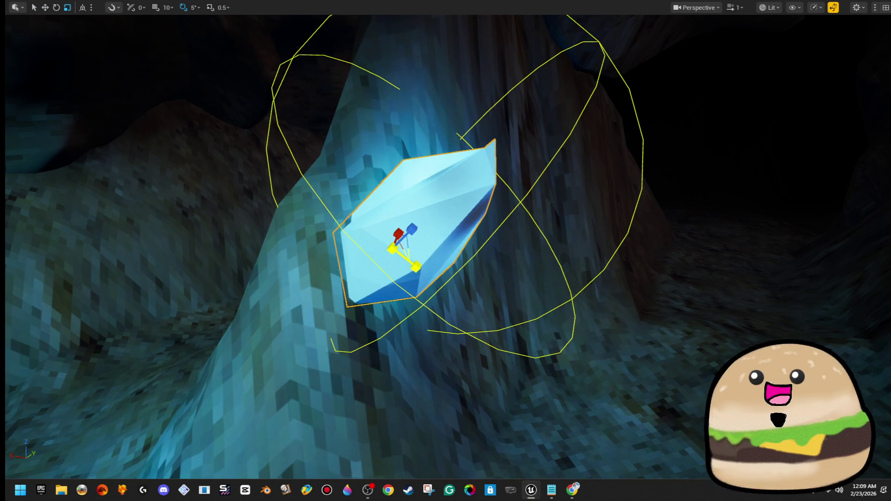
left_click_drag(424, 265, 403, 297)
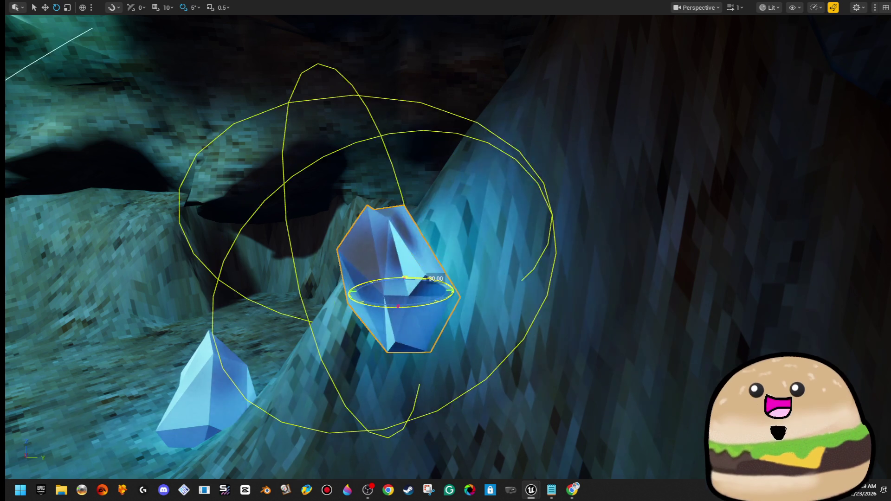
mouse_move(403, 297)
left_mouse_down()
mouse_move(467, 277)
mouse_move(435, 292)
left_mouse_up()
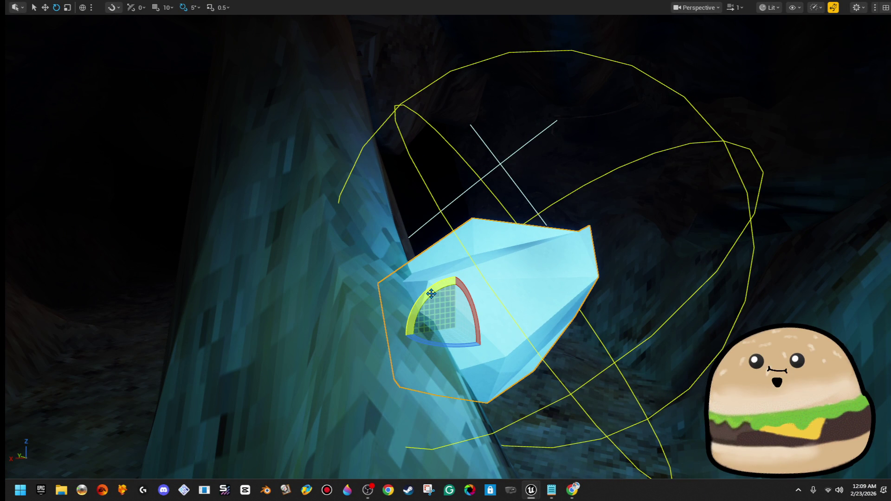
left_click_drag(491, 300, 518, 300)
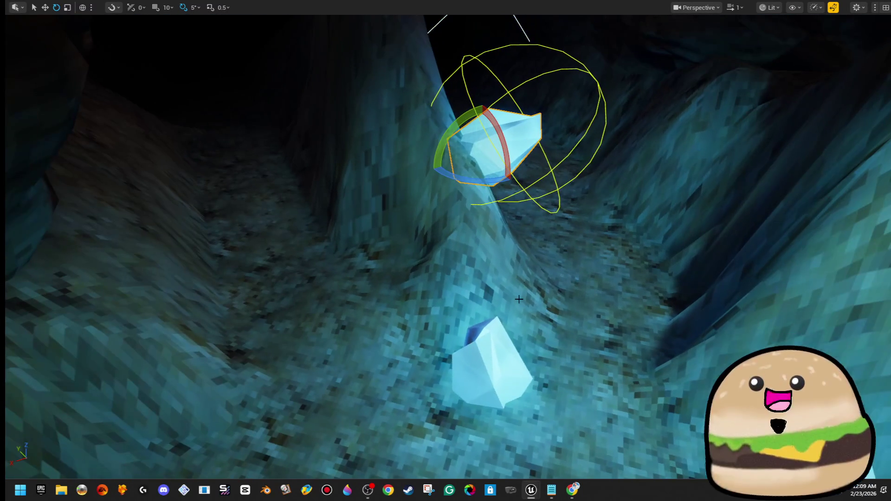
- Tip the floor crystal at an angle and move it up onto the left rock wall
left_click(497, 393)
key("w")
mouse_move(472, 376)
left_mouse_down()
mouse_move(511, 372)
mouse_move(492, 373)
left_mouse_up()
key("e")
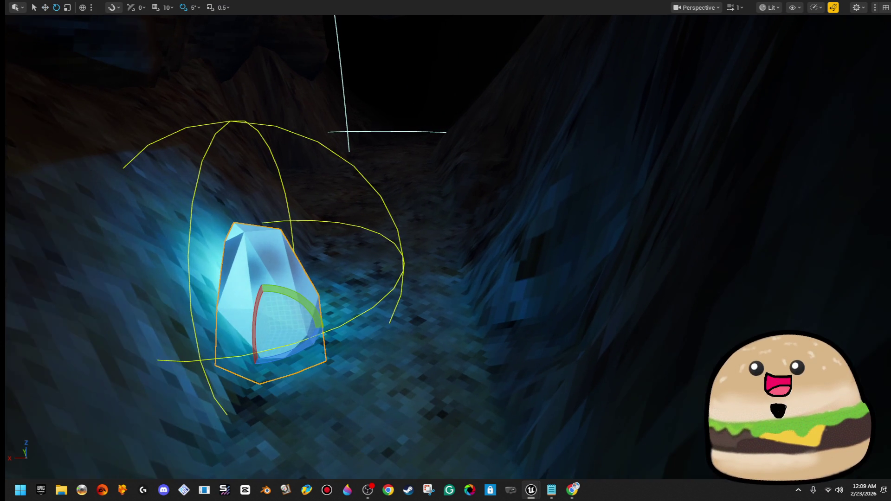
left_click_drag(286, 292, 275, 297)
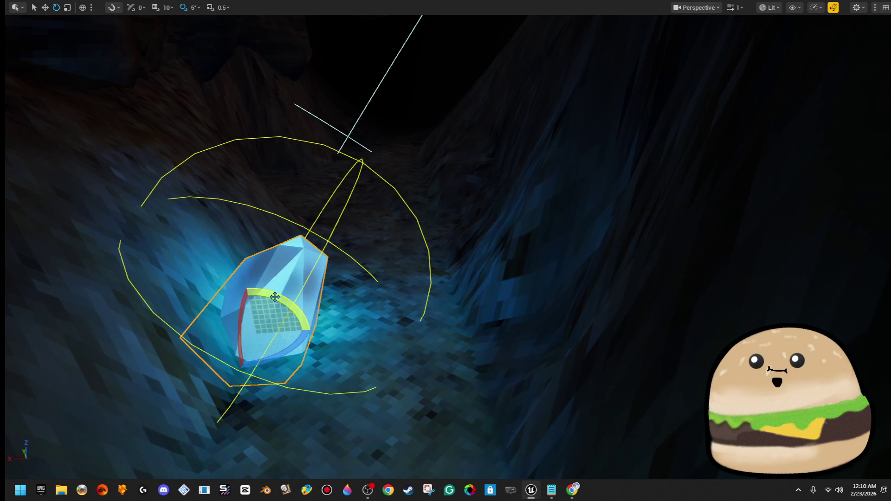
mouse_move(239, 324)
left_mouse_down()
mouse_move(155, 181)
mouse_move(108, 189)
left_mouse_up()
- Shrink the wall crystal, squash it along one axis, and push it out from the rock
key("f")
key("r")
scroll(141, 229, "up", 5)
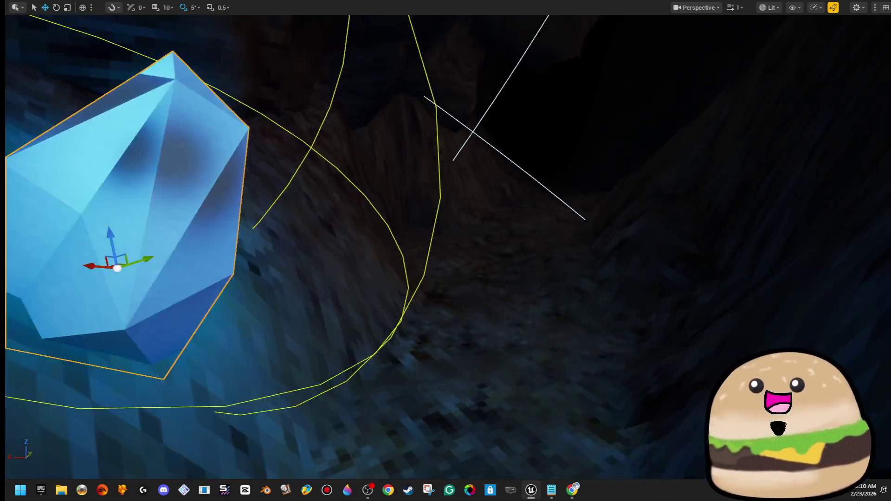
mouse_move(303, 251)
left_mouse_down()
mouse_move(325, 232)
mouse_move(288, 270)
left_mouse_up()
left_click_drag(311, 239, 290, 269)
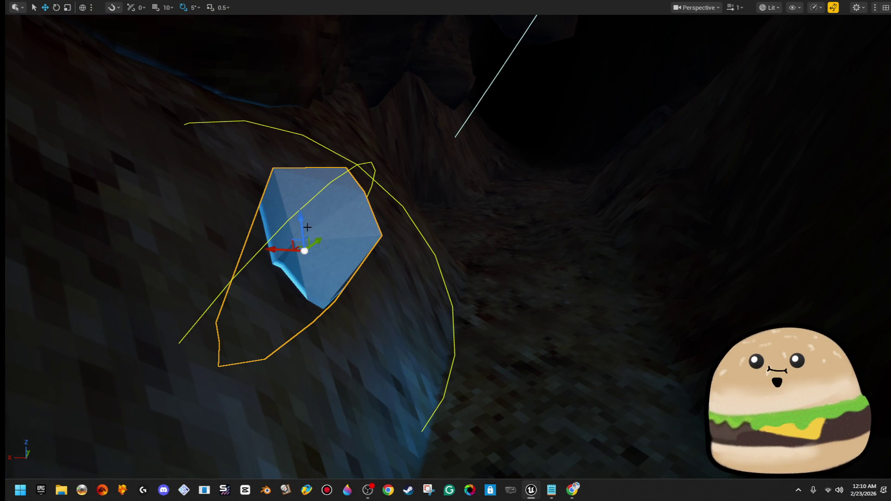
mouse_move(311, 219)
left_mouse_down()
mouse_move(353, 158)
mouse_move(357, 123)
mouse_move(328, 109)
mouse_move(312, 130)
mouse_move(374, 85)
mouse_move(390, 93)
left_mouse_up()
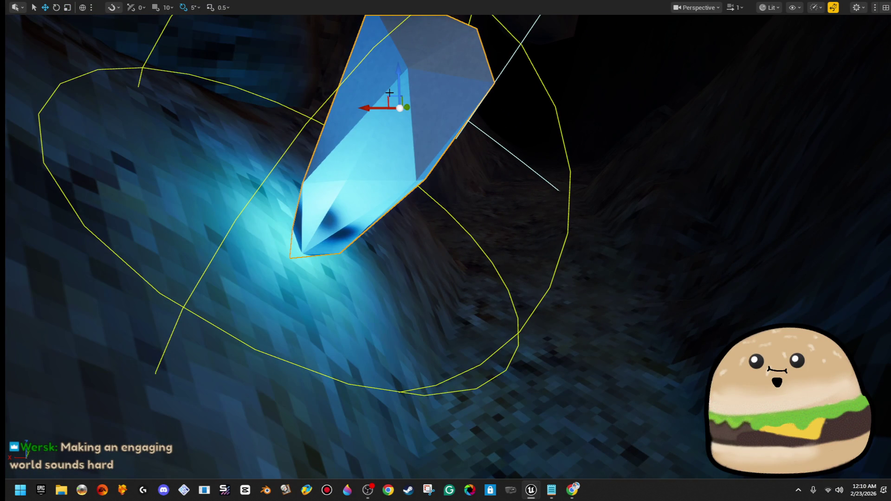
key("w")
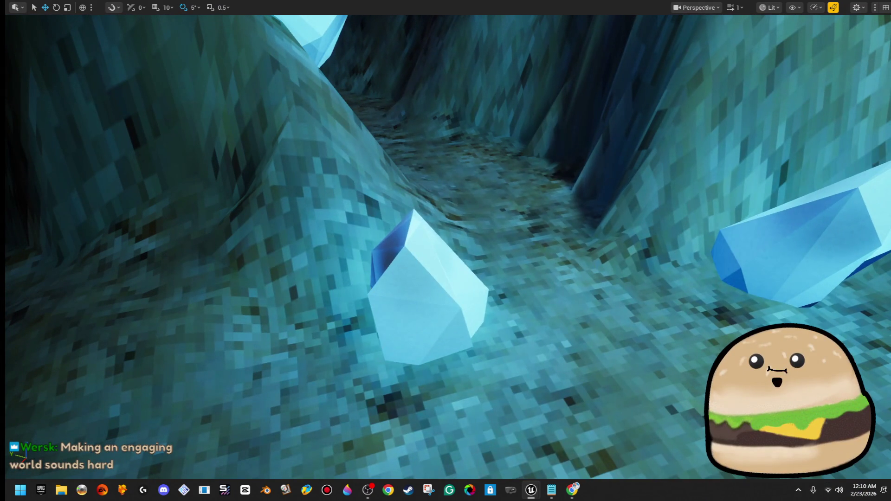
- In the crystal Blueprint, set the PointLight Source Radius to 458.0 and compile
right_click(395, 171)
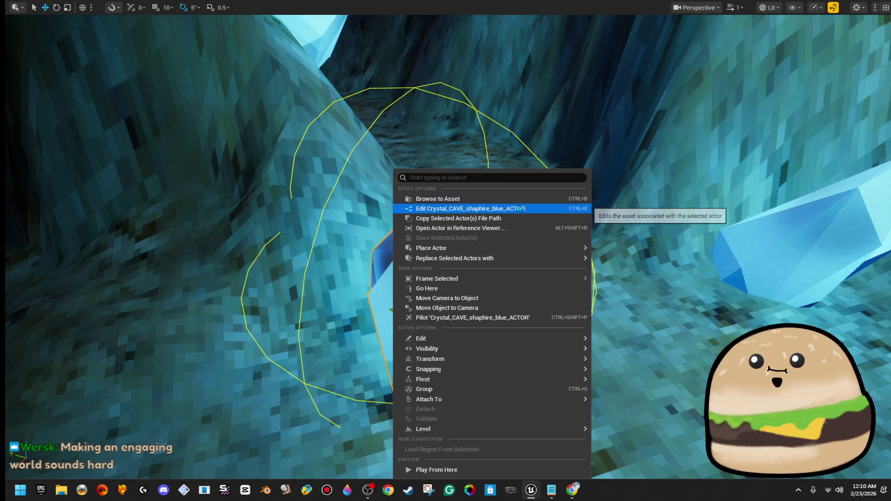
left_click(522, 209)
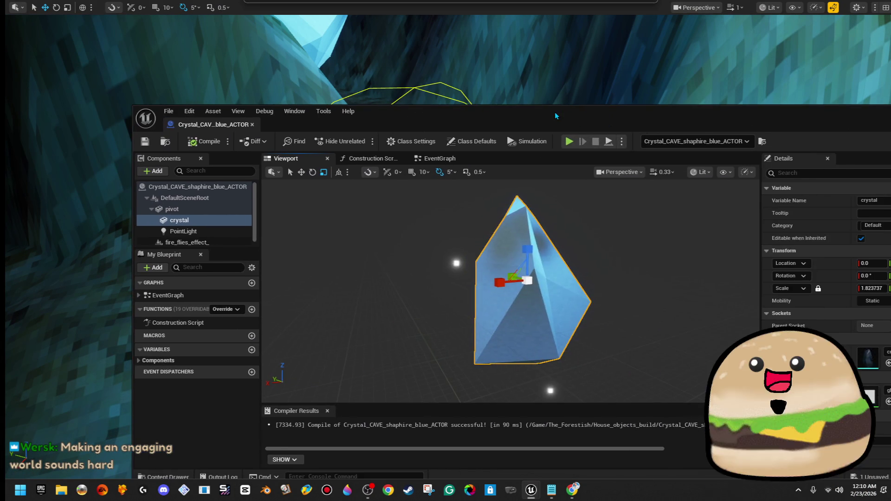
double_click(555, 112)
left_click_drag(447, 193, 455, 176)
key("w")
left_click(69, 126)
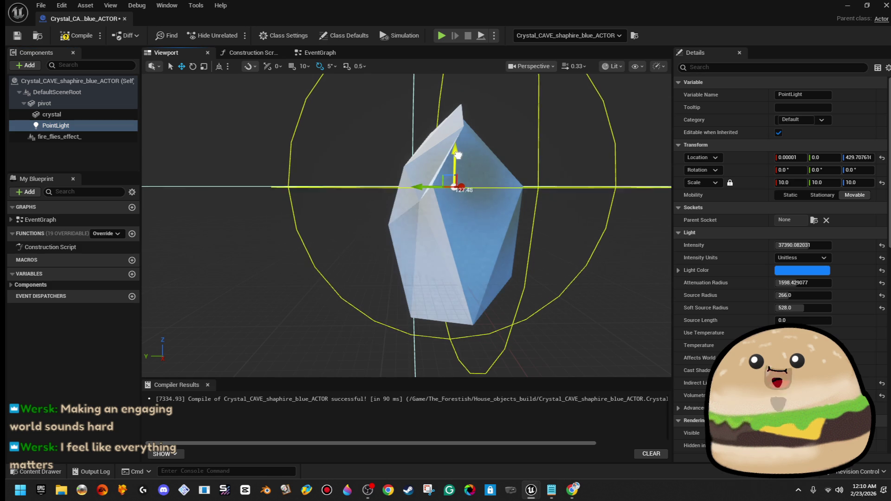
left_click_drag(825, 297, 872, 297)
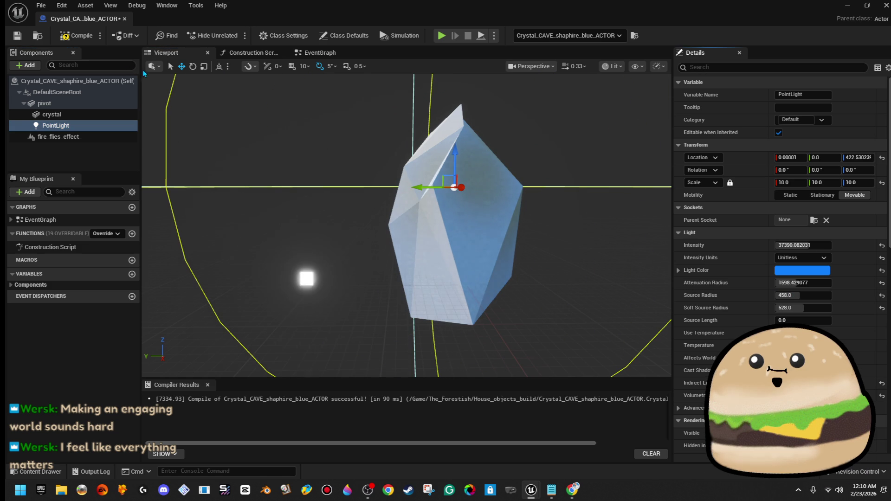
left_click(76, 36)
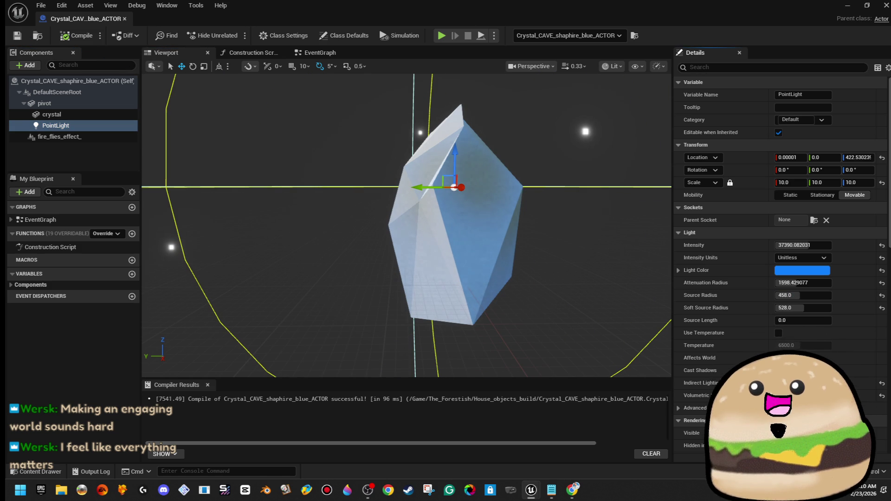
- Fly through the cave level to check the crystals and frame the selected one
left_click(855, 6)
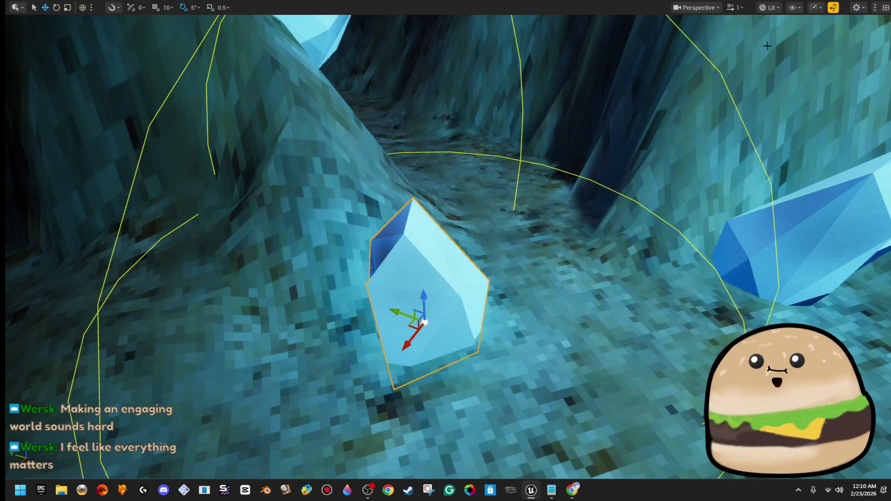
key("w")
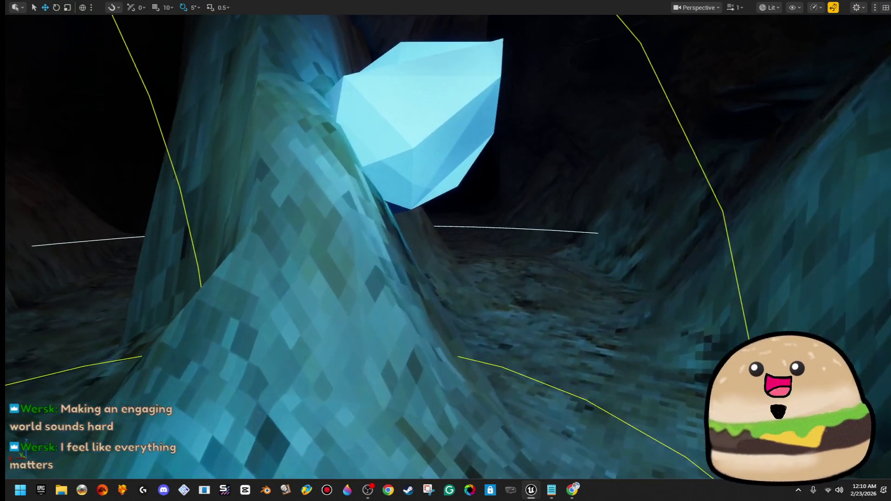
key("w")
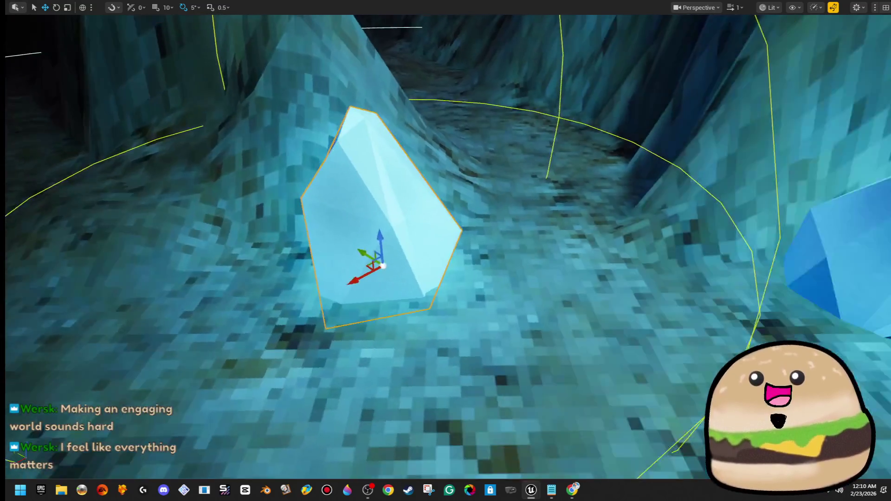
key("f")
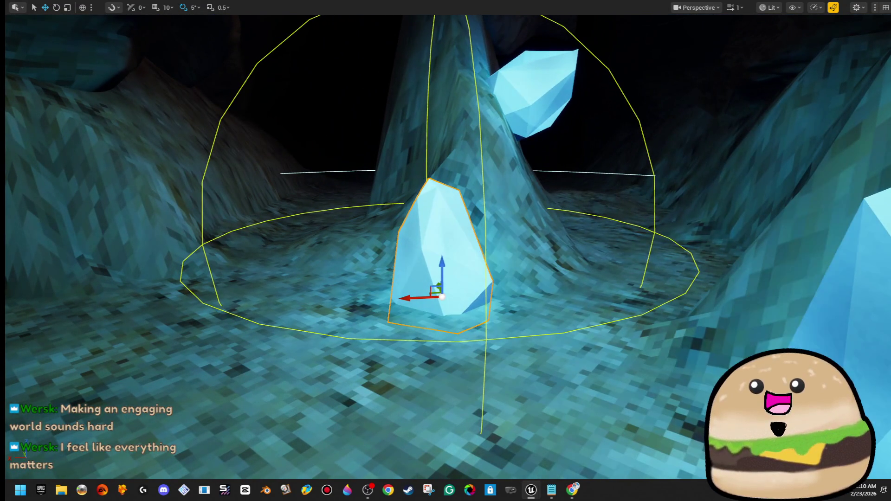
- Open the crystal's static mesh from its Blueprint's crystal mesh component
right_click(572, 78)
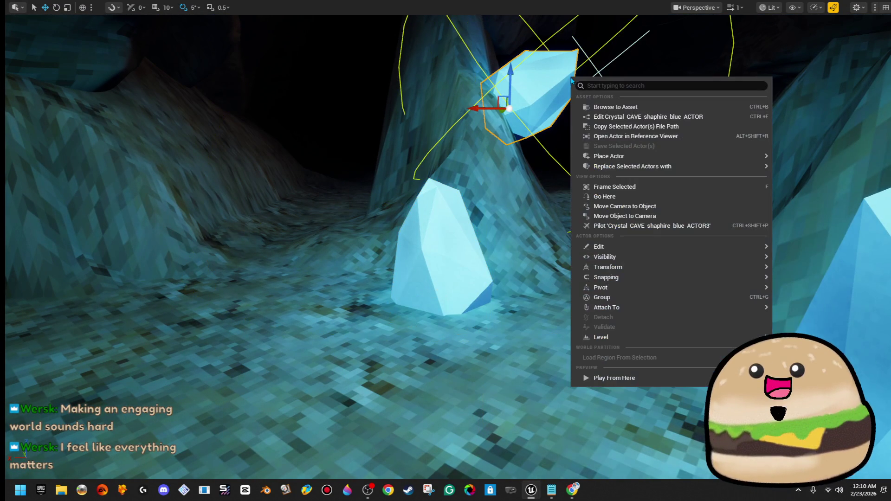
left_click(648, 116)
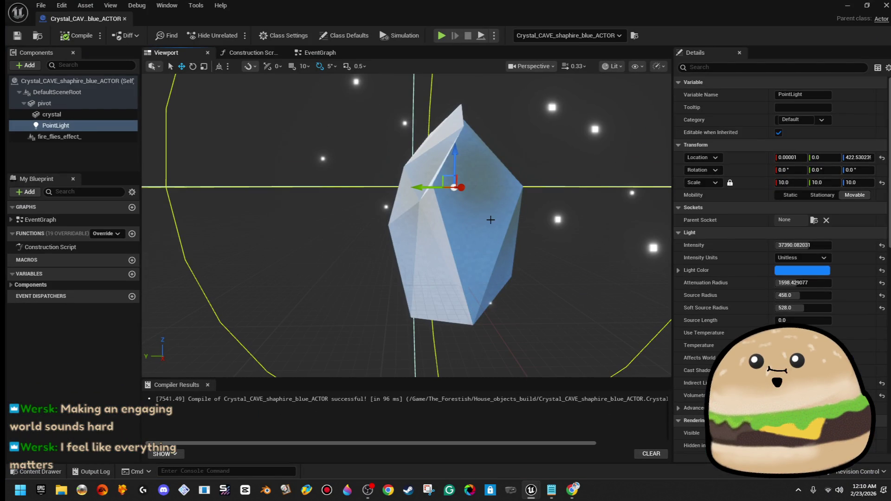
left_click(490, 219)
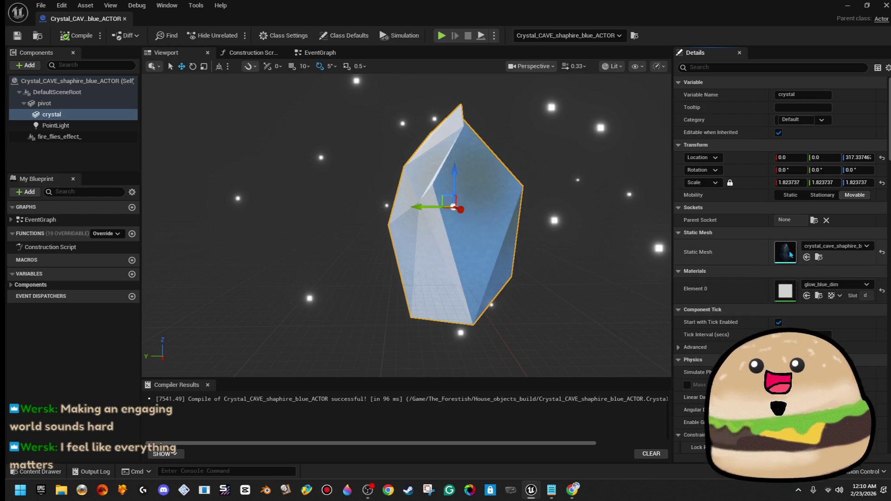
double_click(789, 251)
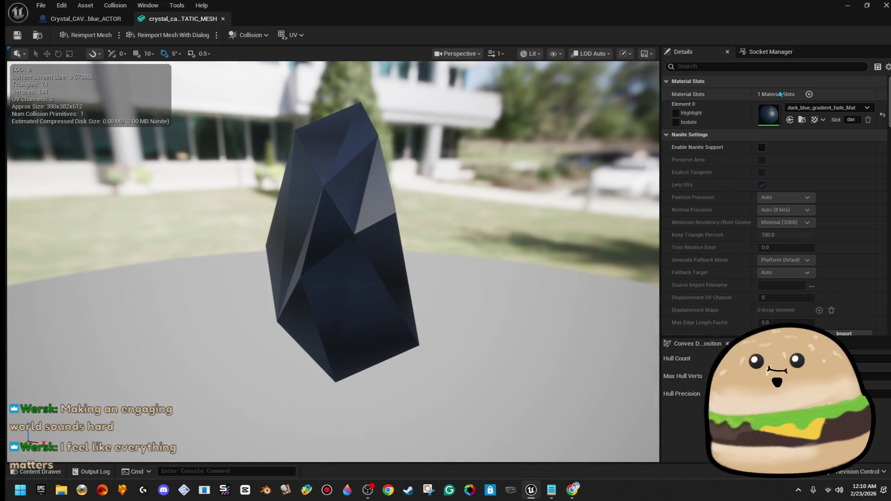
- Open dark_blue_gradient_fade_Mat, add a 0.5 constant and wire it to Opacity Mask
double_click(765, 112)
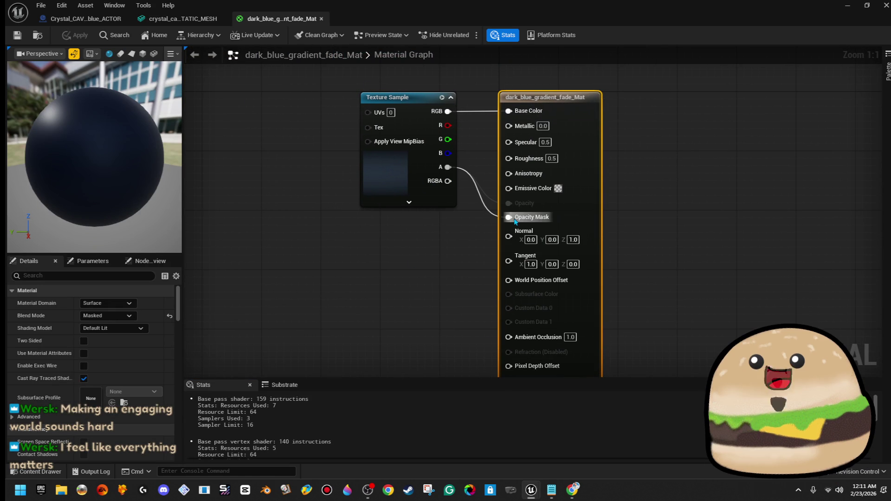
left_click(396, 252)
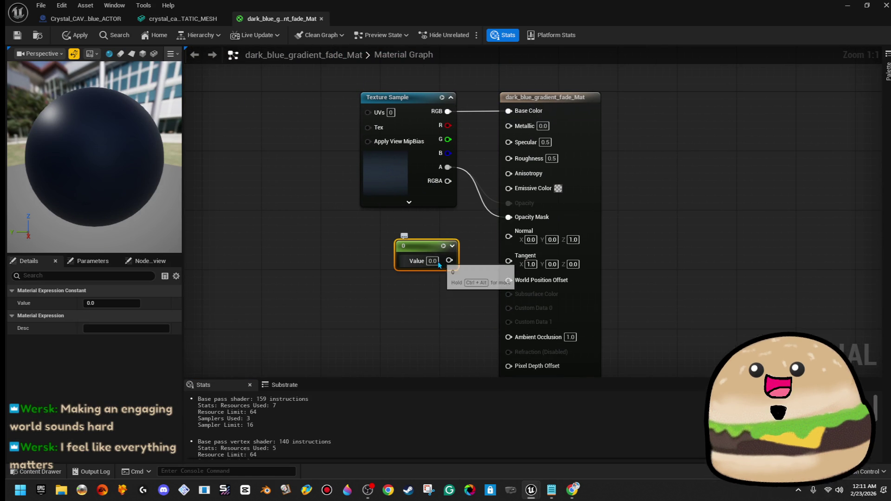
left_click(465, 252)
mouse_move(449, 260)
left_mouse_down()
mouse_move(509, 237)
mouse_move(509, 217)
left_mouse_up()
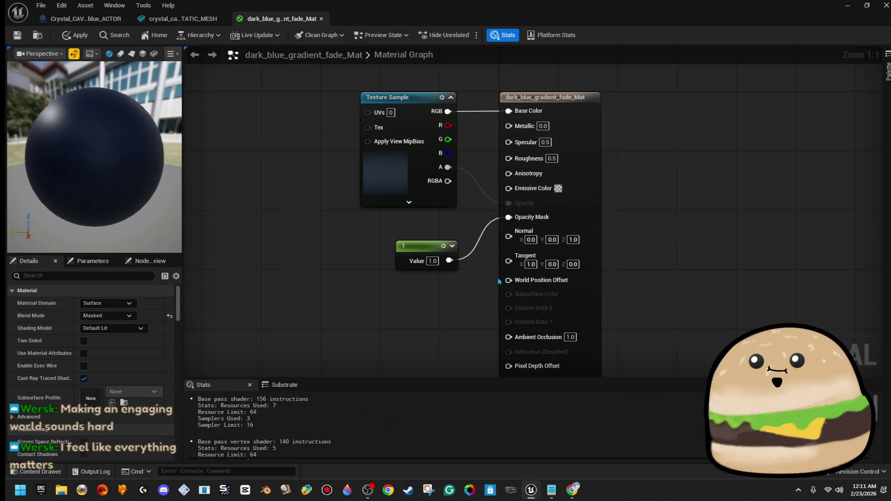
left_click(432, 261)
type("0.1")
key("Return")
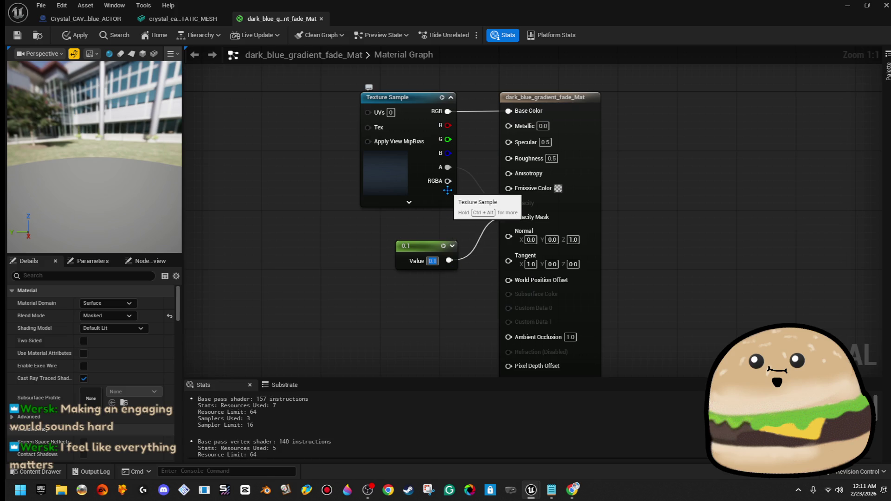
type("0.5")
key("Return")
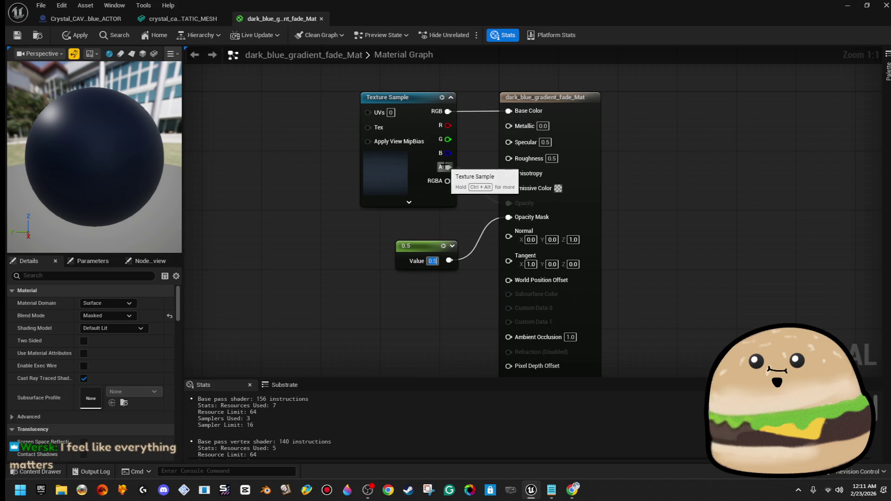
- Disconnect the texture alpha, save, and rewire the 0.5 constant into Opacity Mask before applying
right_click(448, 167)
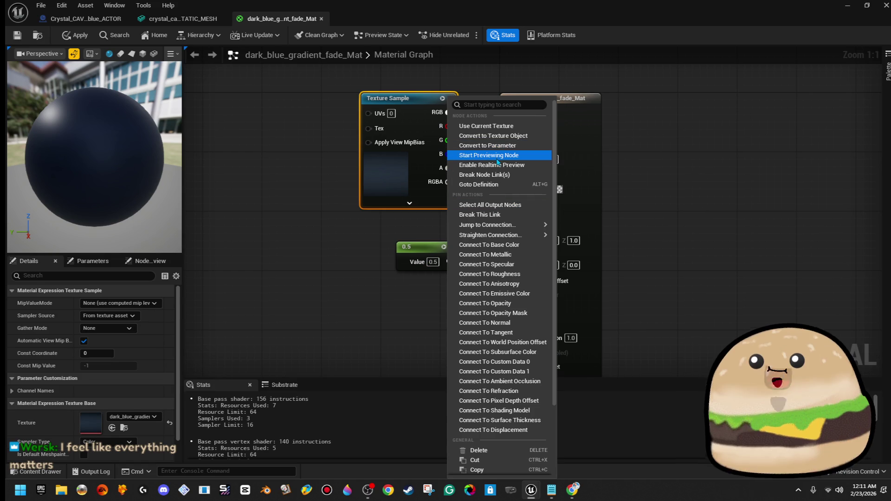
left_click(497, 175)
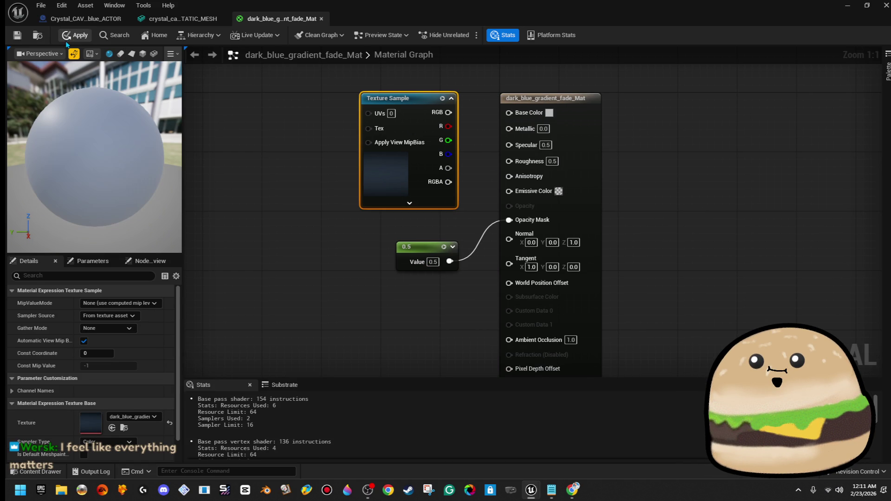
key("ctrl+s")
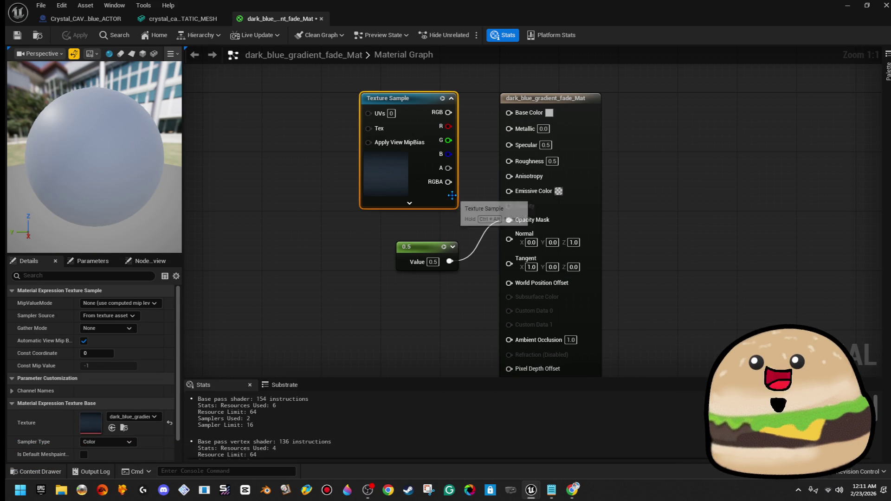
mouse_move(448, 169)
left_mouse_down()
mouse_move(484, 211)
mouse_move(509, 221)
left_mouse_up()
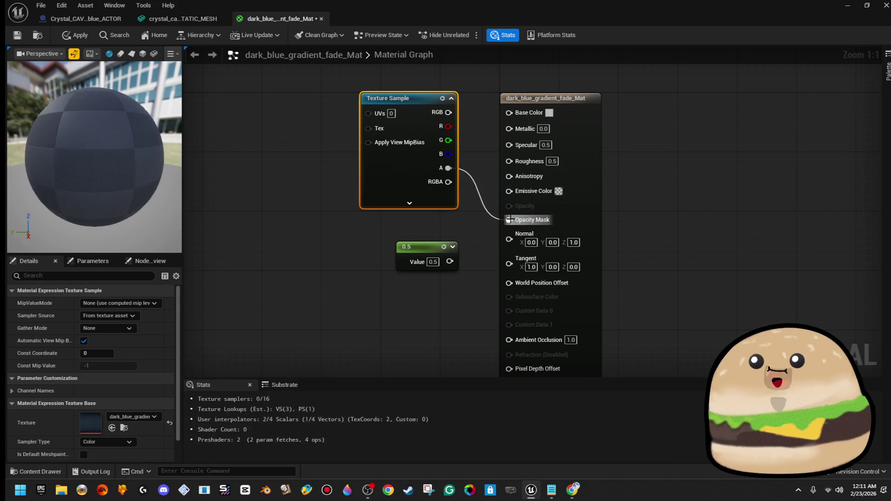
left_click(65, 37)
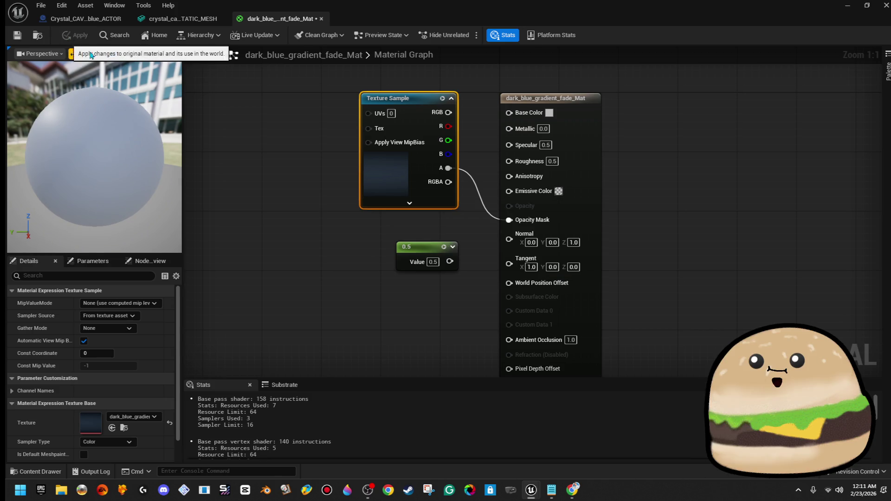
left_click_drag(148, 162, 111, 163)
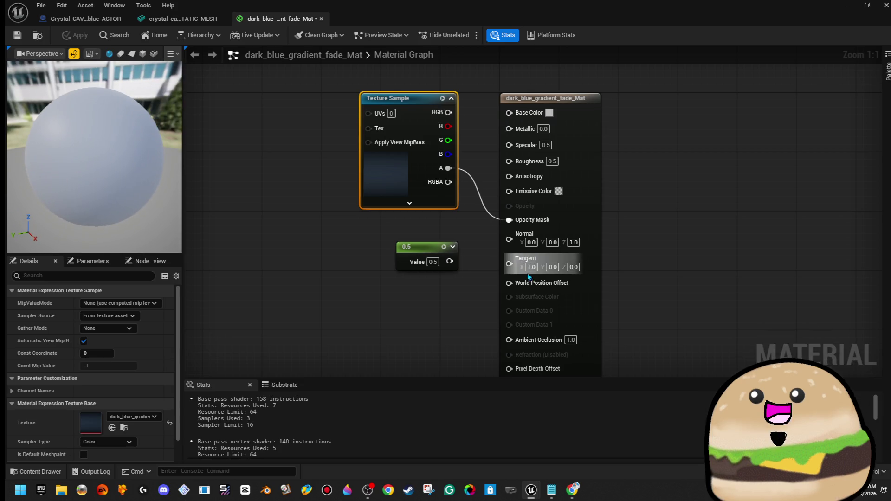
left_click_drag(450, 265, 525, 223)
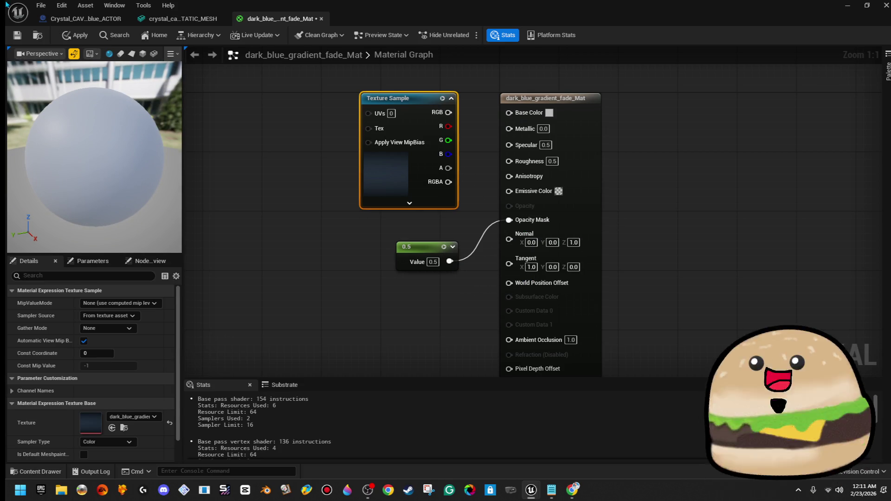
left_click(70, 37)
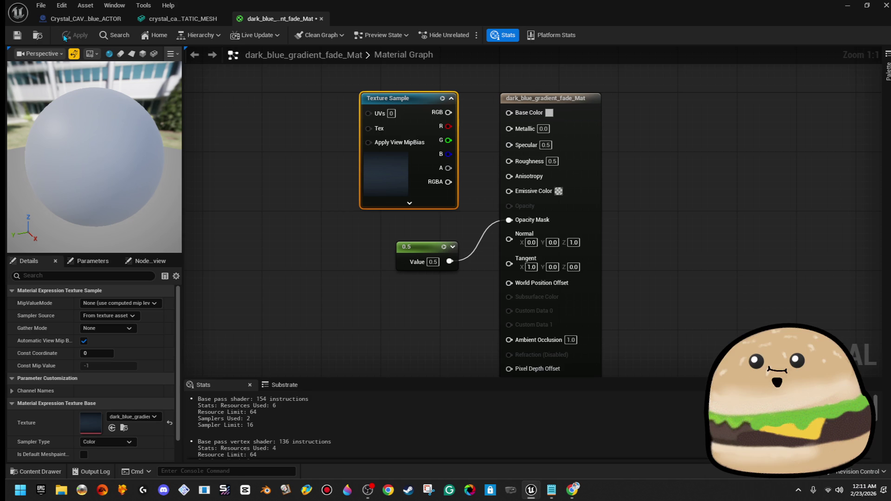
- Try the texture RGBA in Emissive Color, remove that link, apply, and reconnect alpha to Opacity Mask
mouse_move(448, 188)
left_mouse_down()
mouse_move(451, 177)
mouse_move(509, 220)
left_mouse_up()
mouse_move(448, 181)
left_mouse_down()
mouse_move(515, 225)
mouse_move(525, 196)
left_mouse_up()
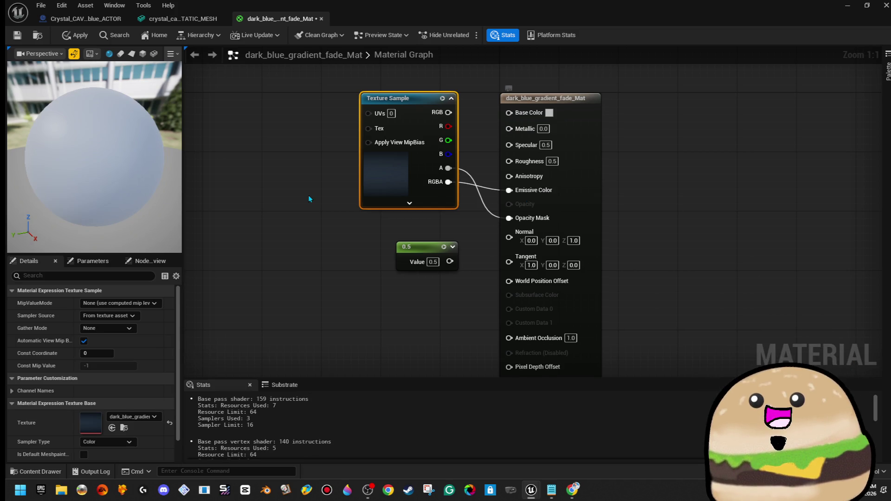
mouse_move(454, 175)
left_mouse_down()
mouse_move(470, 202)
mouse_move(508, 219)
left_mouse_up()
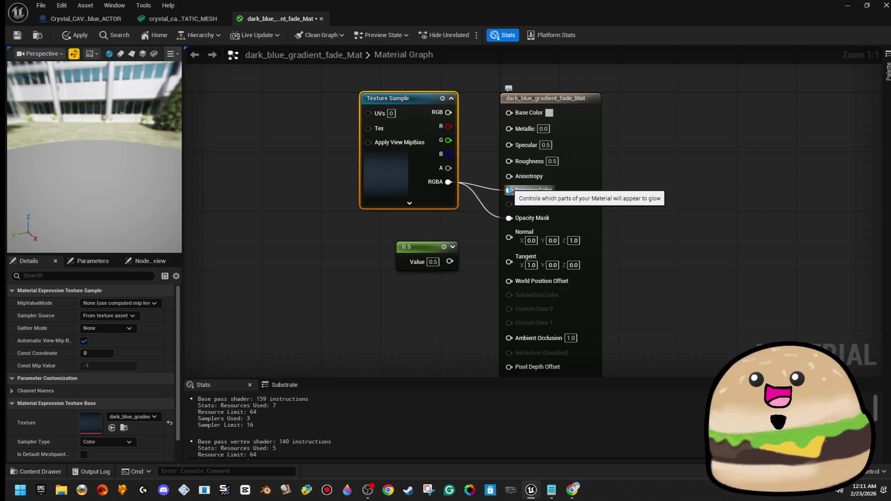
right_click(508, 191)
left_click(541, 228)
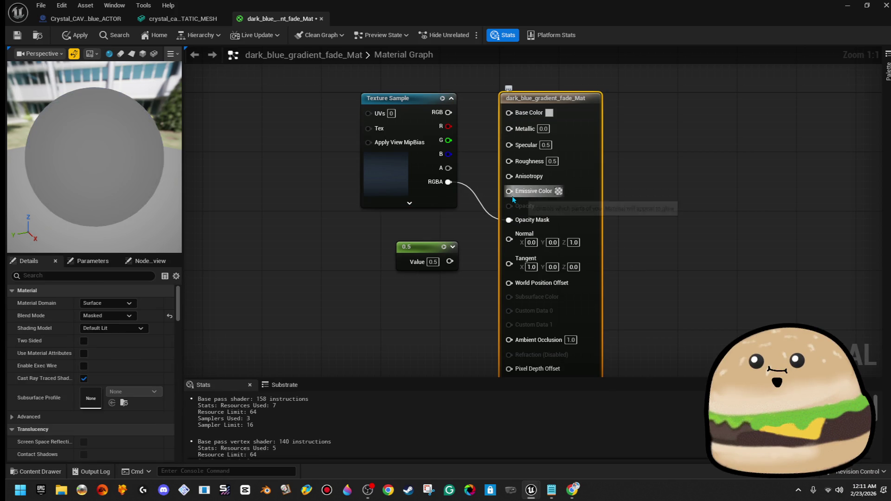
left_click(74, 37)
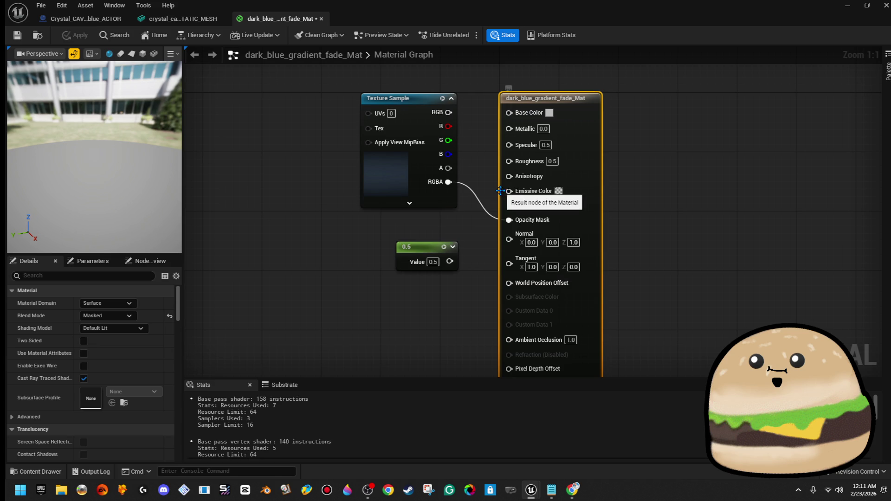
left_click_drag(495, 223, 509, 220)
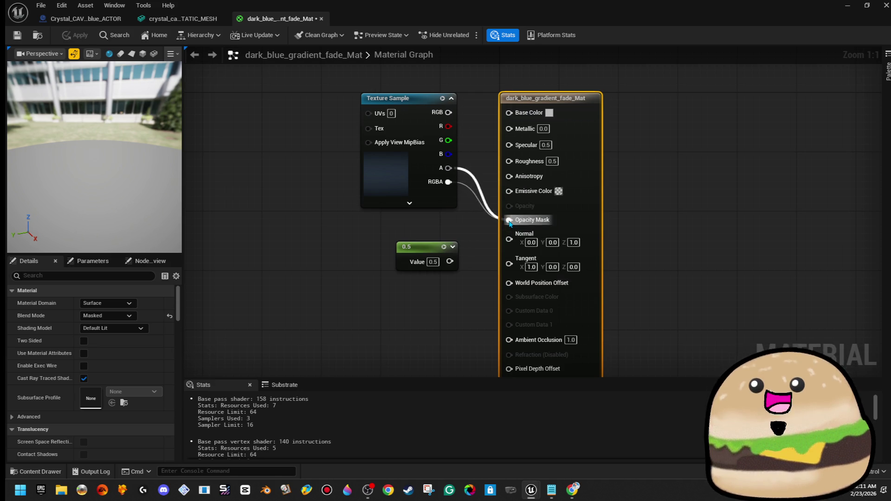
- Nudge the 0.5 constant node right and review the material output settings
right_click(449, 182)
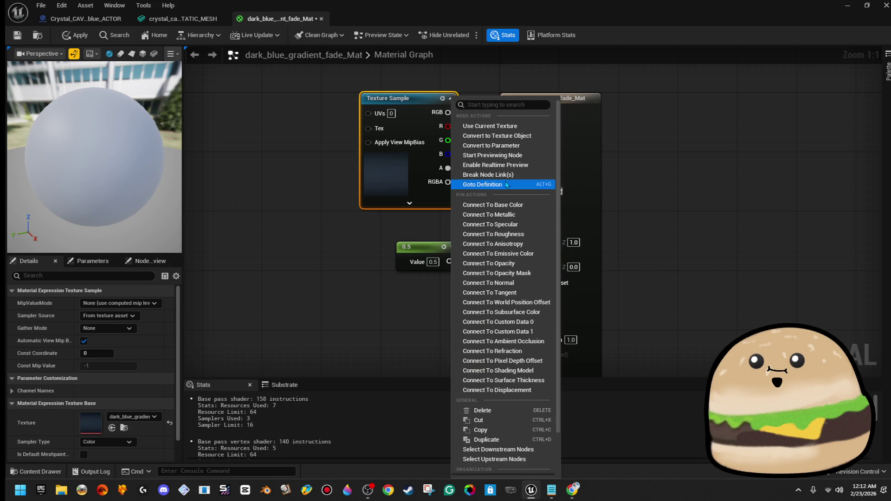
left_click(428, 220)
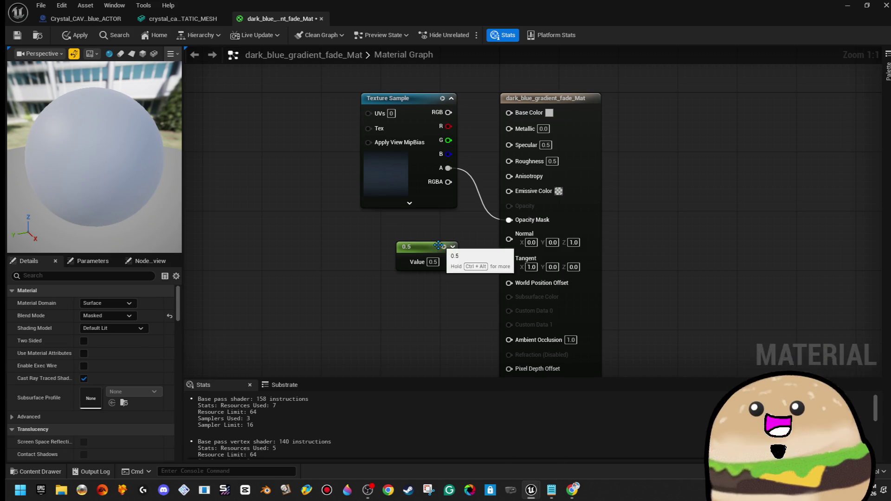
left_click(384, 250)
left_click_drag(373, 249, 416, 255)
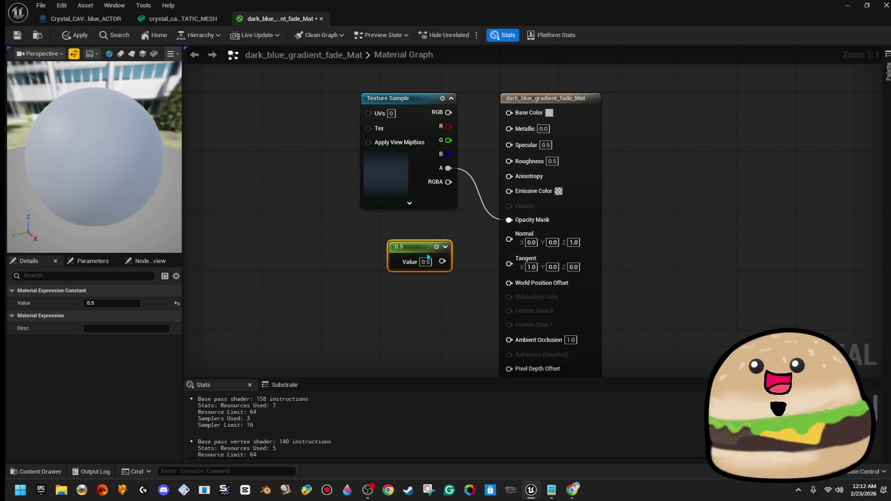
left_click(582, 195)
scroll(145, 347, "down", 10)
scroll(147, 347, "down", 5)
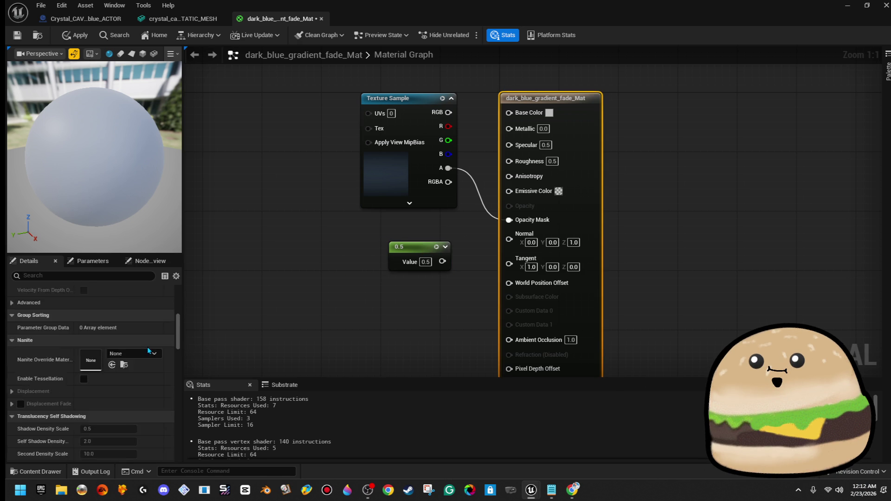
- Expand and collapse the Texture Sample options, then move the 0.5 constant left and down
left_click(389, 165)
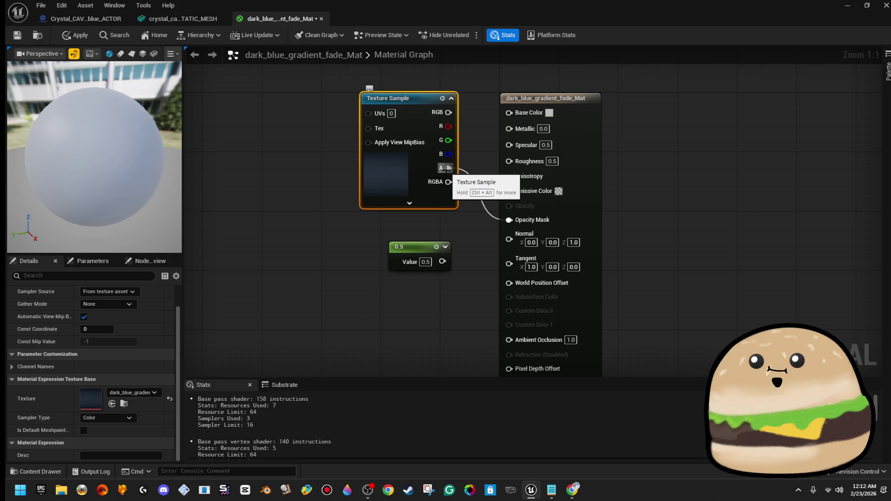
left_click(410, 202)
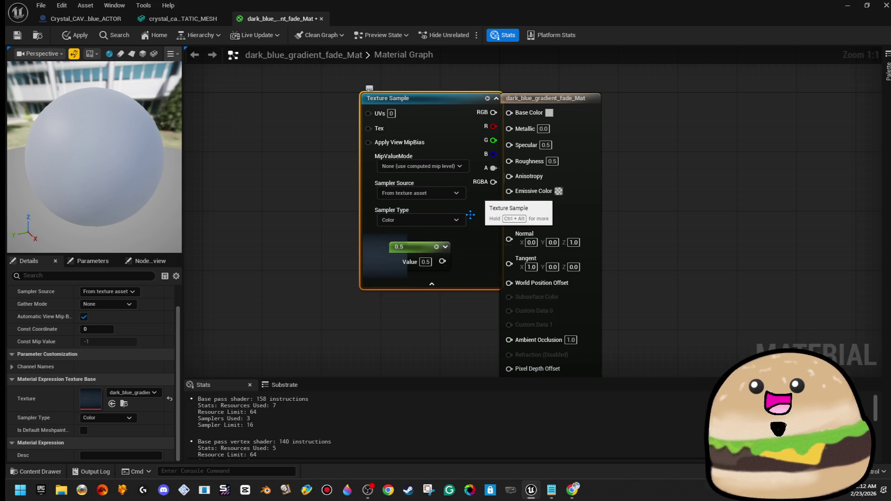
left_click(431, 284)
left_click_drag(414, 245, 397, 255)
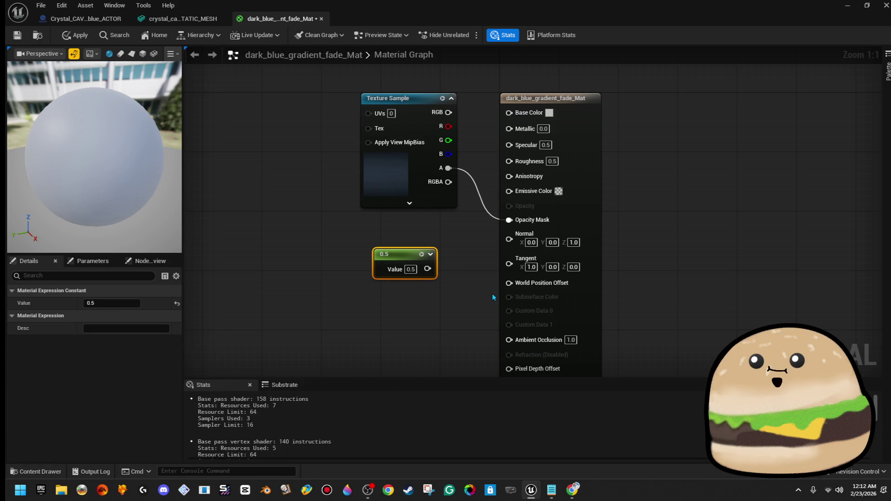
mouse_move(666, 16)
left_mouse_down()
mouse_move(372, 185)
mouse_move(803, 186)
mouse_move(510, 188)
mouse_move(511, 123)
left_mouse_up()
- Wire the texture colour into Base Color and a new 0 constant into Metallic, then apply
left_click_drag(462, 222, 528, 228)
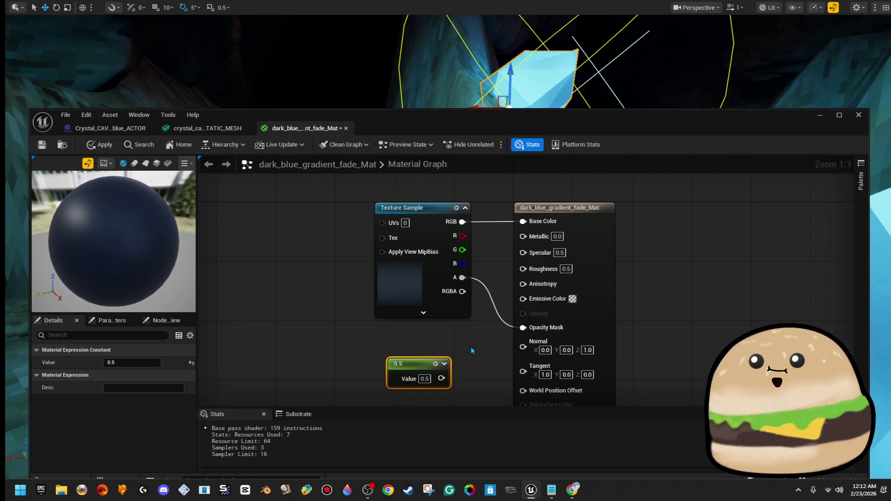
left_click_drag(471, 347, 478, 298)
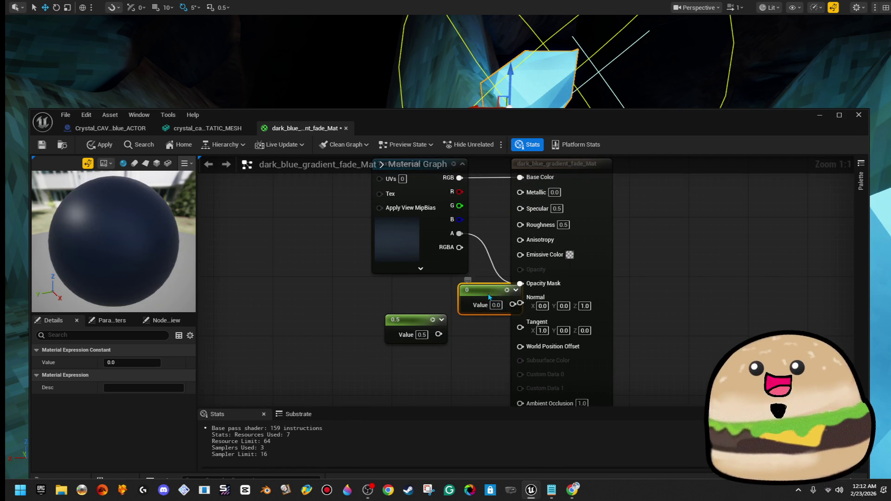
left_click(413, 294)
mouse_move(430, 305)
left_mouse_down()
mouse_move(511, 253)
mouse_move(534, 206)
mouse_move(522, 191)
left_mouse_up()
left_click(95, 145)
- Connect a constant to Roughness, break the Metallic link, and apply
left_click_drag(416, 320, 416, 327)
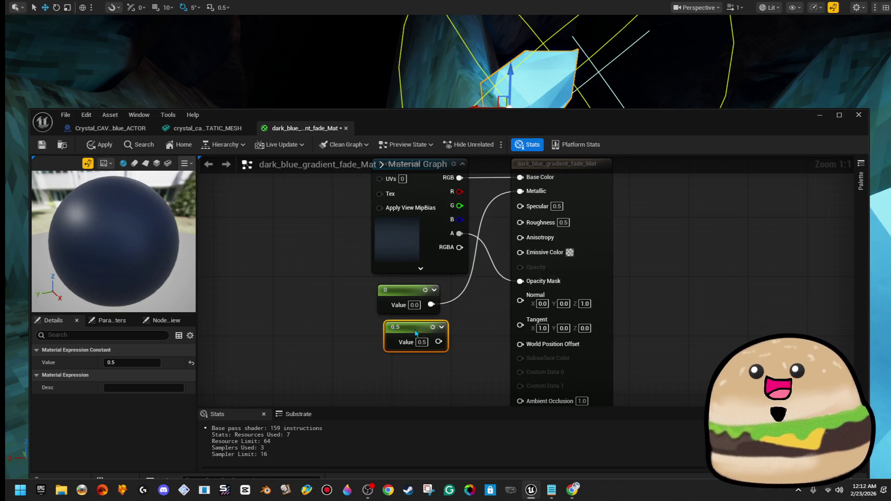
left_click(333, 265)
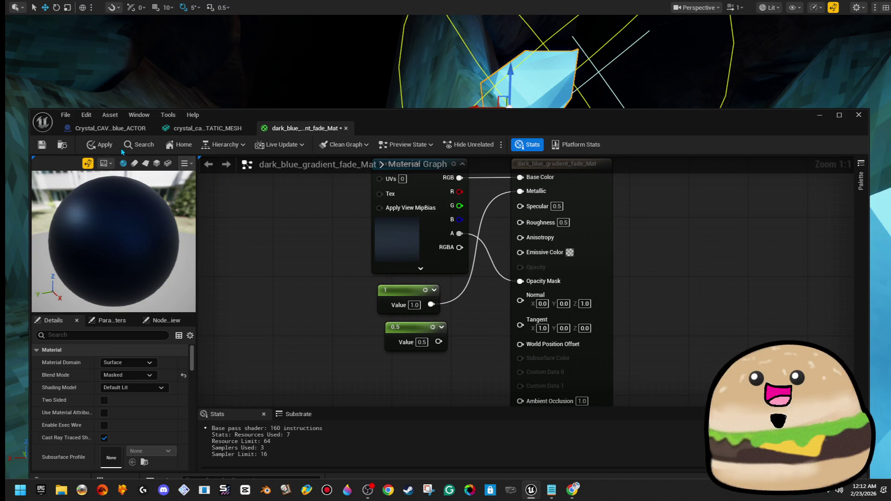
left_click_drag(520, 222, 431, 304)
right_click(520, 191)
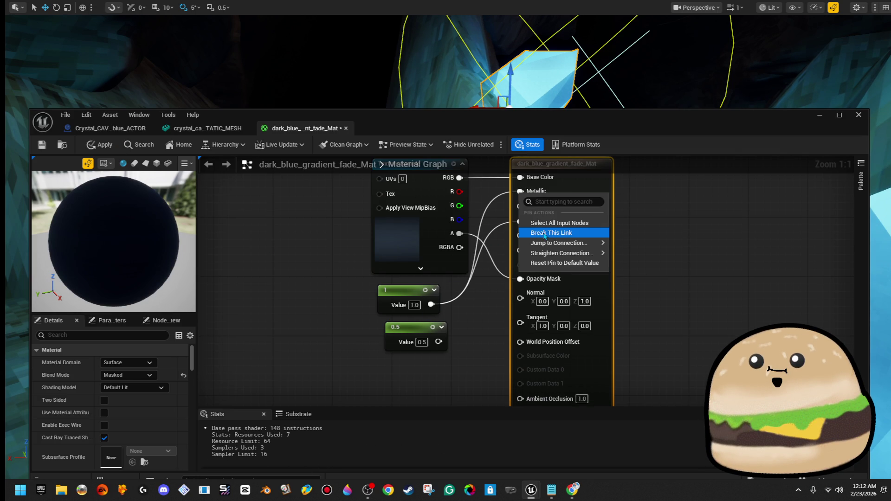
left_click(543, 232)
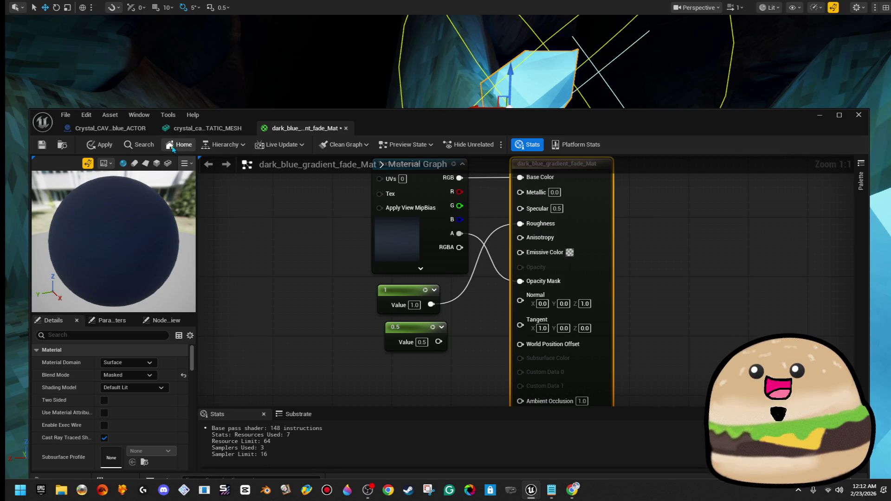
left_click(104, 145)
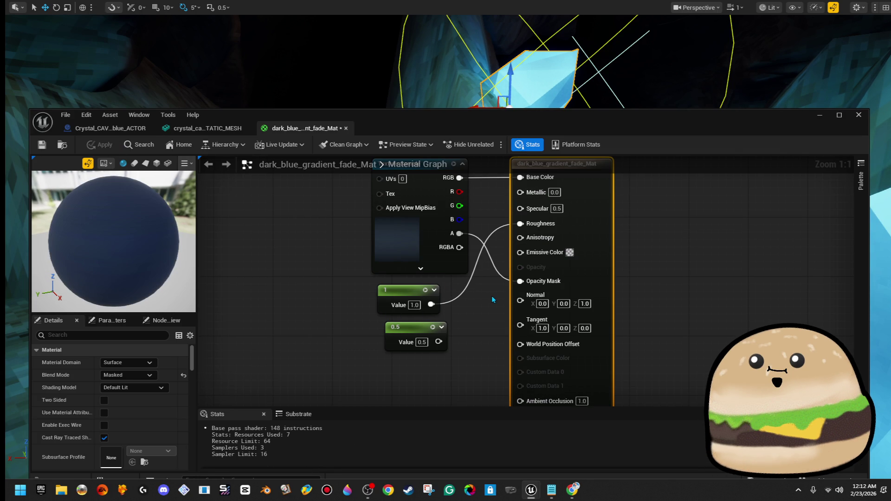
- Set the Roughness constant to 0, wire the 0.5 constant into Opacity Mask, and view the cave
left_click_drag(431, 305, 436, 310)
left_click(414, 305)
type("0")
key("Return")
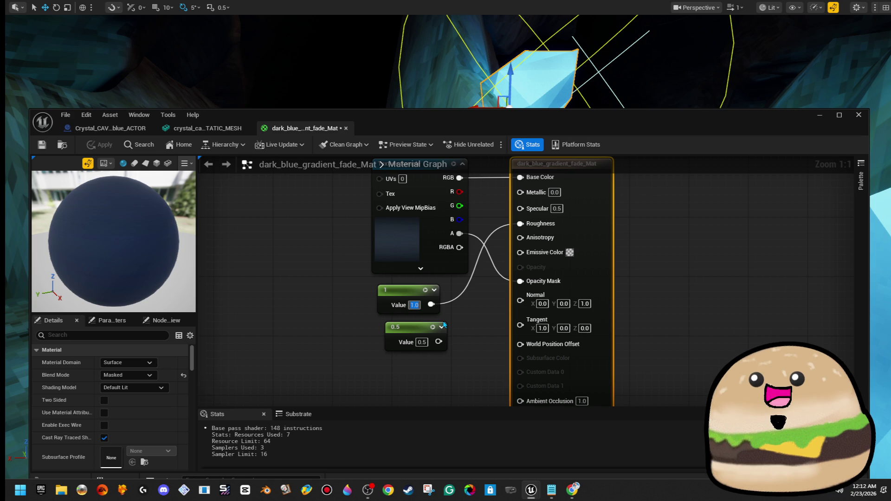
left_click_drag(438, 342, 438, 344)
left_click_drag(515, 313, 520, 281)
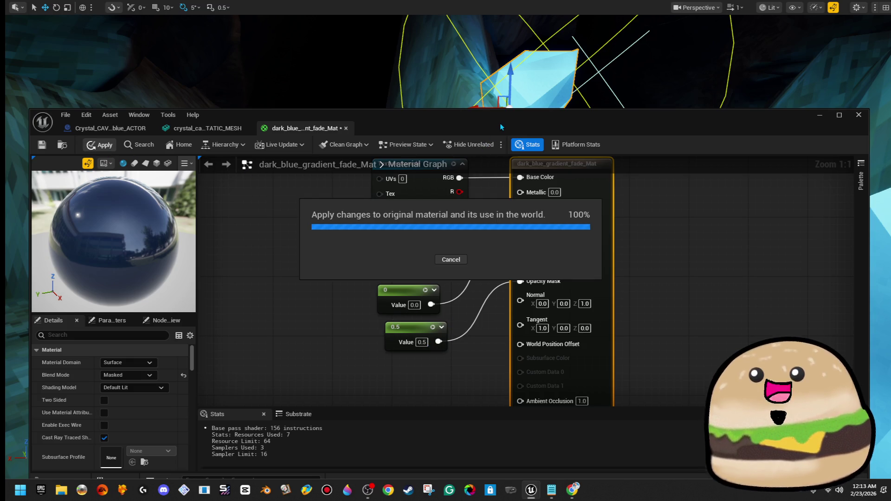
mouse_move(523, 119)
left_mouse_down()
mouse_move(533, 139)
mouse_move(786, 265)
mouse_move(786, 311)
left_mouse_up()
mouse_move(524, 198)
left_mouse_down()
mouse_move(557, 218)
mouse_move(534, 204)
mouse_move(573, 197)
left_mouse_up()
mouse_move(649, 441)
left_mouse_down()
mouse_move(566, 361)
mouse_move(571, 384)
left_mouse_up()
- Wire the Texture Sample alpha into Opacity Mask, apply, and focus on the selected crystal
left_click(597, 446)
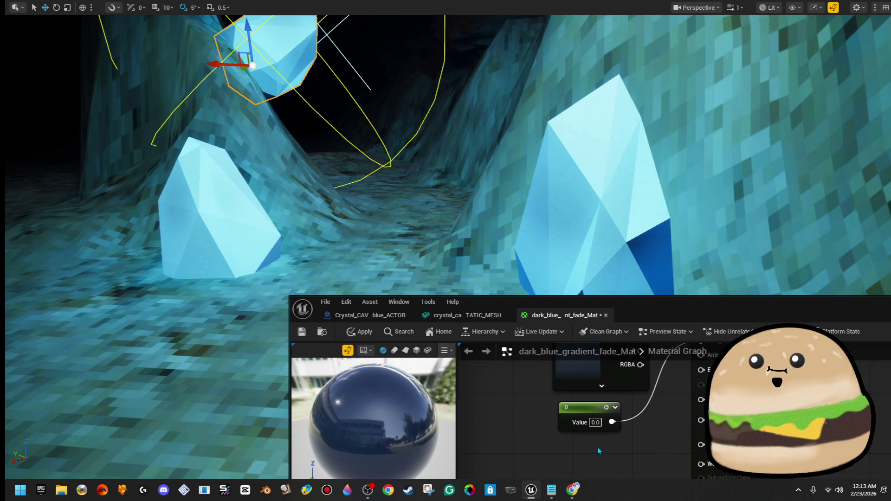
left_click_drag(623, 433, 617, 463)
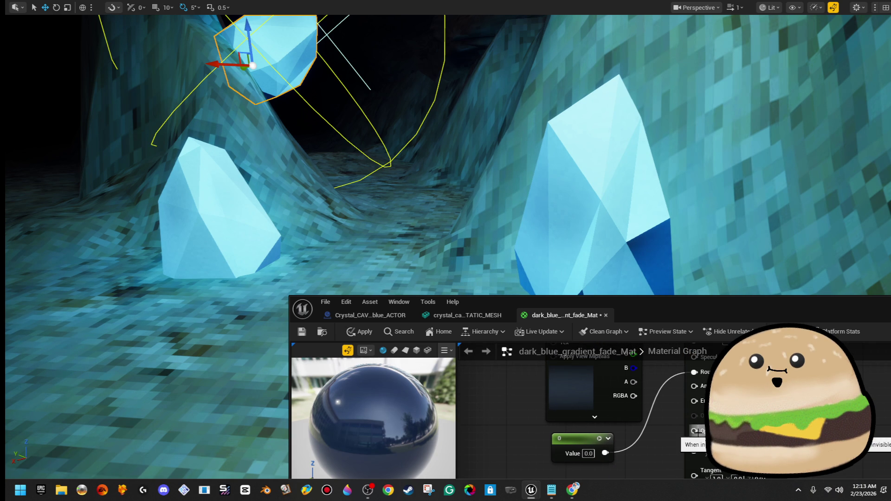
left_click_drag(639, 388, 633, 383)
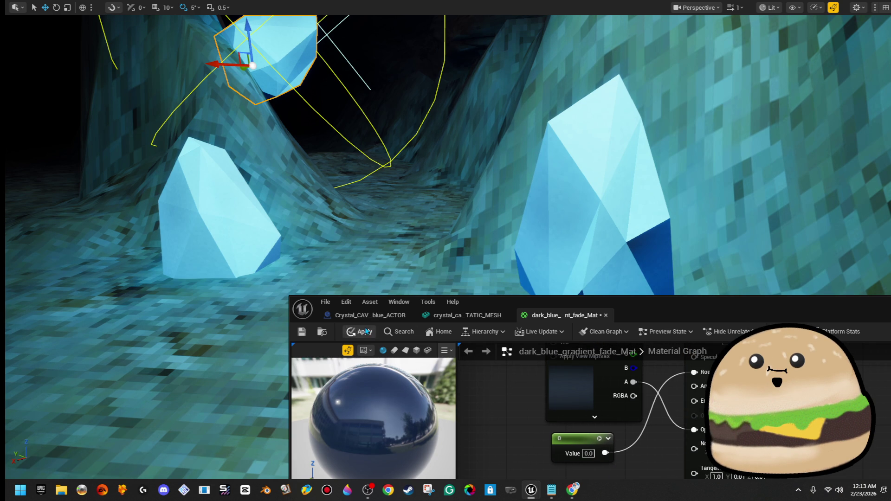
left_click(361, 315)
left_click(542, 314)
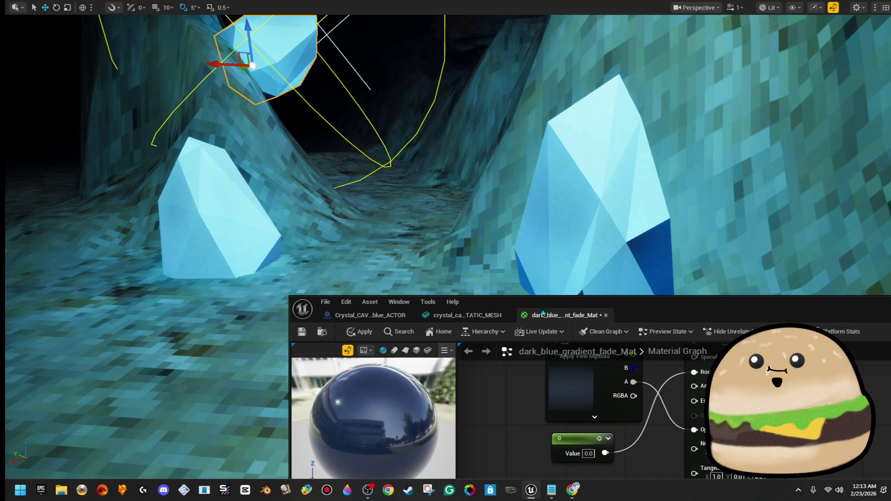
left_click(361, 334)
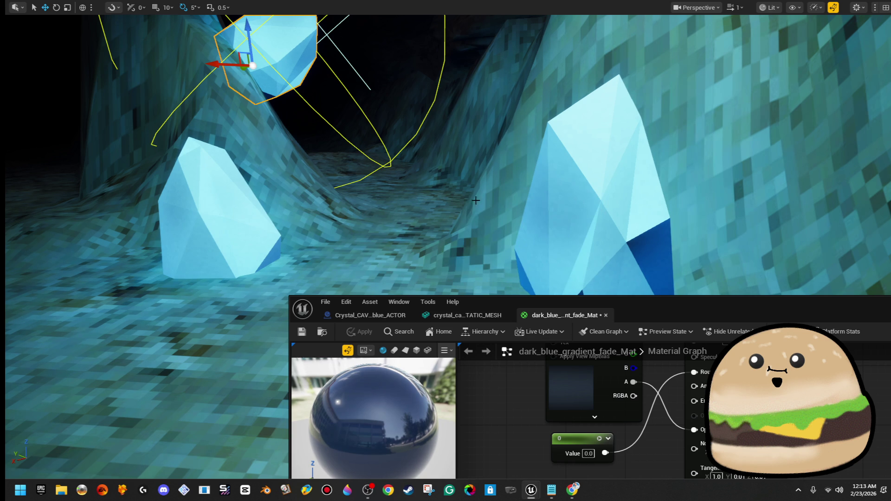
key("f")
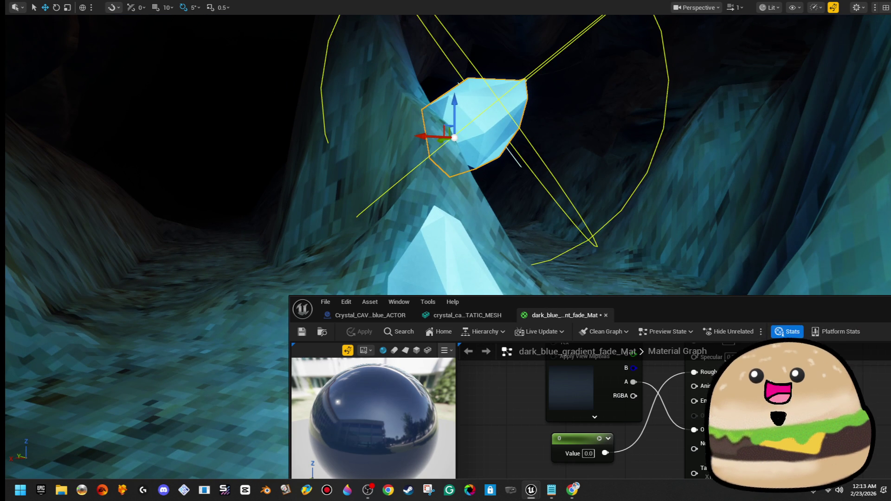
- Play-test fullscreen with Alt+P, walking past the crystal to the cave opening, then stop and restore the editor
key("F11")
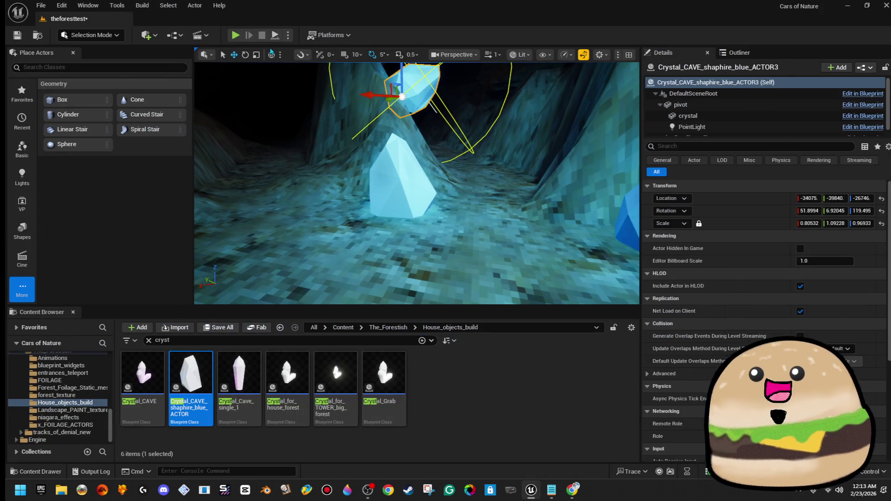
key("alt+p")
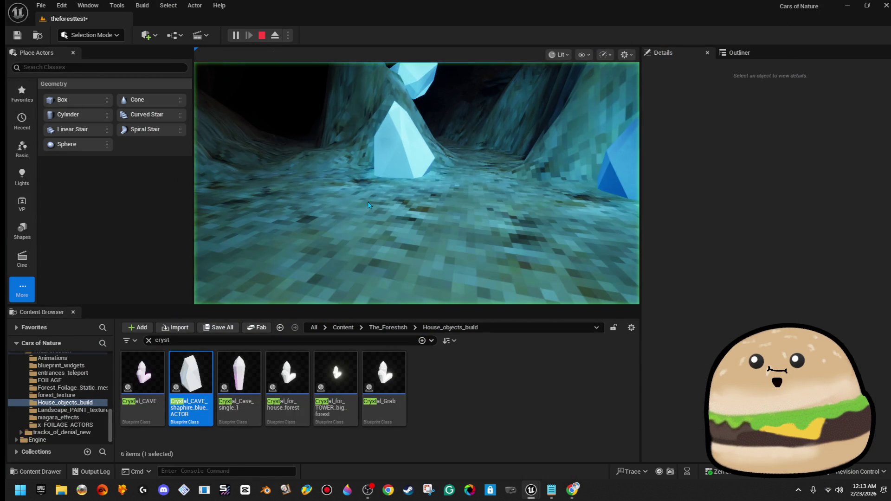
key("F11")
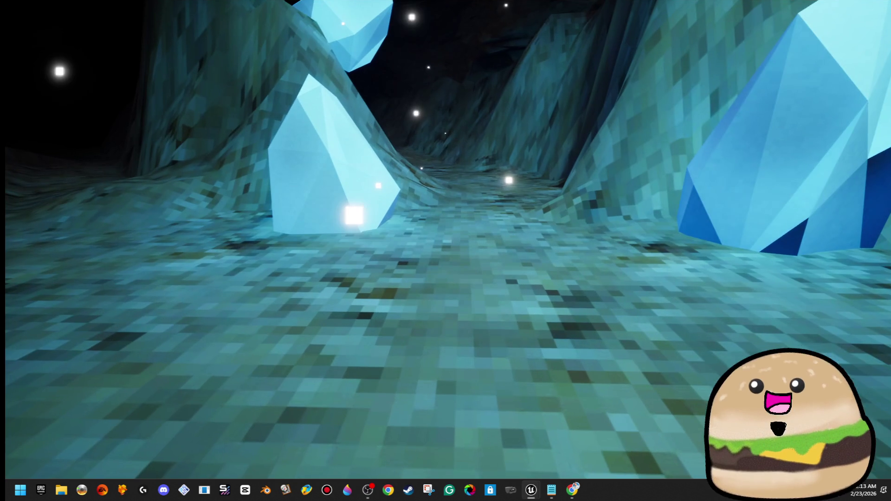
key("w")
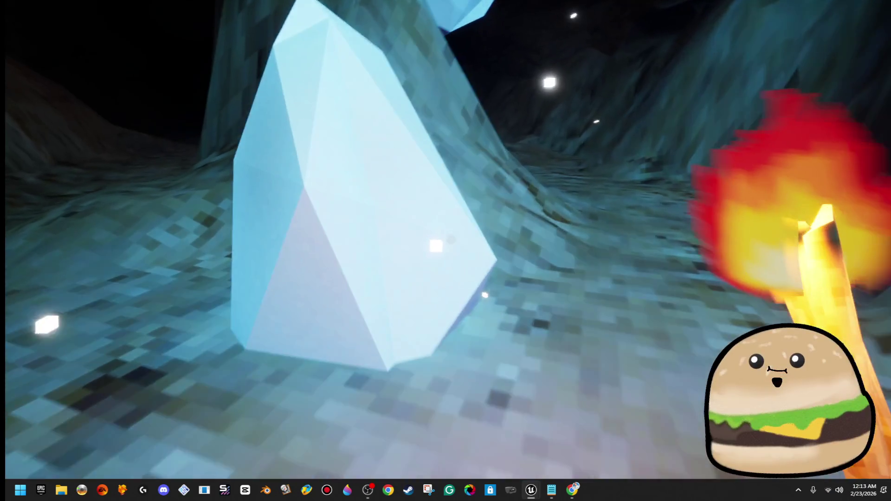
key("s")
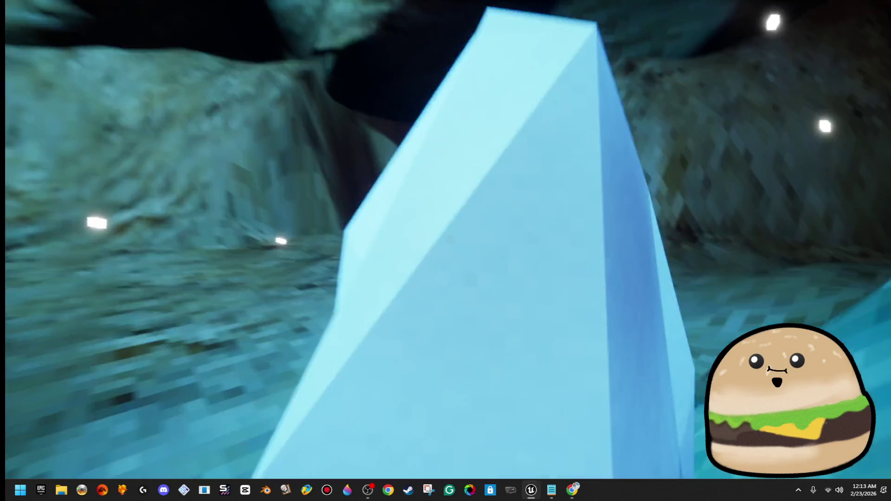
key("w")
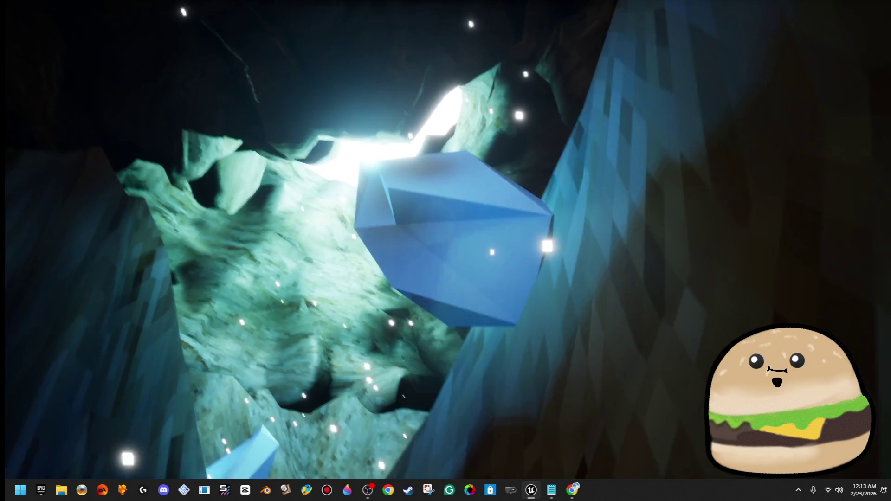
key("Escape")
key("d")
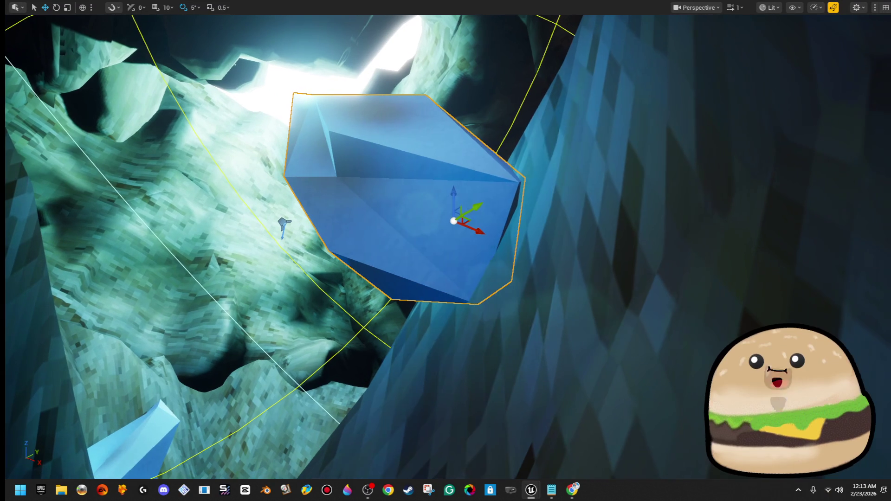
key("F11")
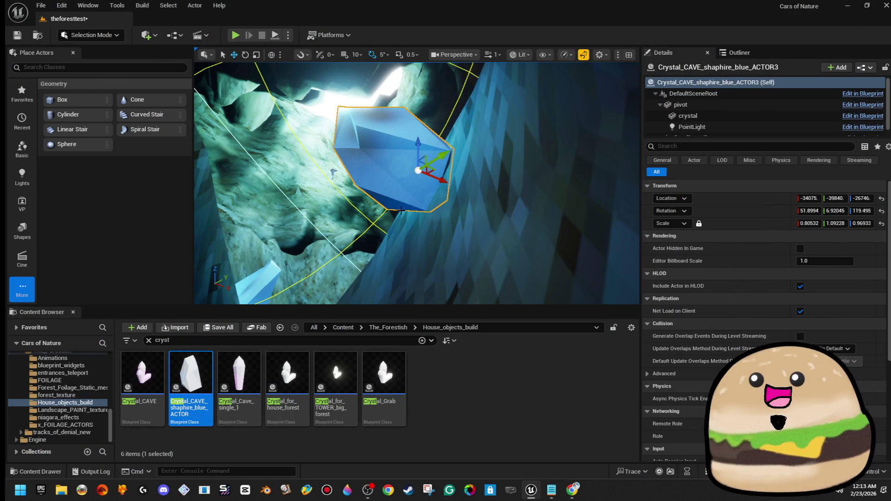
double_click(190, 373)
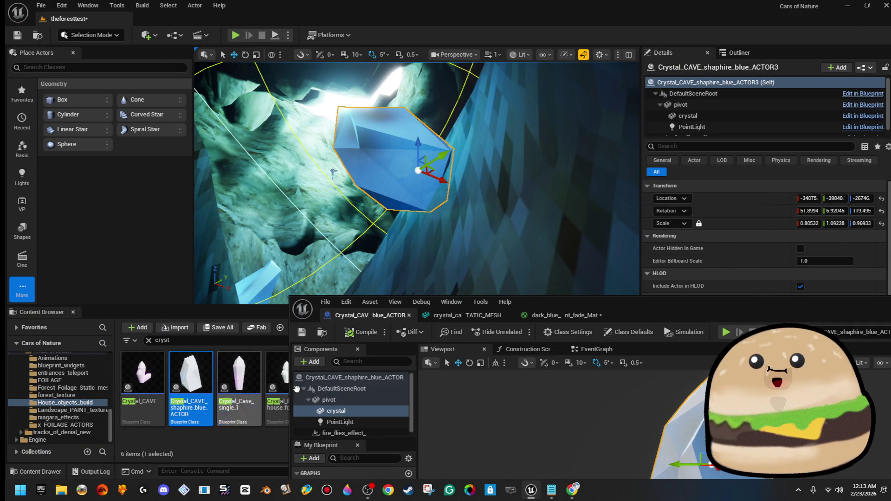
- Reposition the crystal Blueprint editor and select its point light component
mouse_move(677, 317)
left_mouse_down()
mouse_move(421, 110)
mouse_move(419, 131)
left_mouse_up()
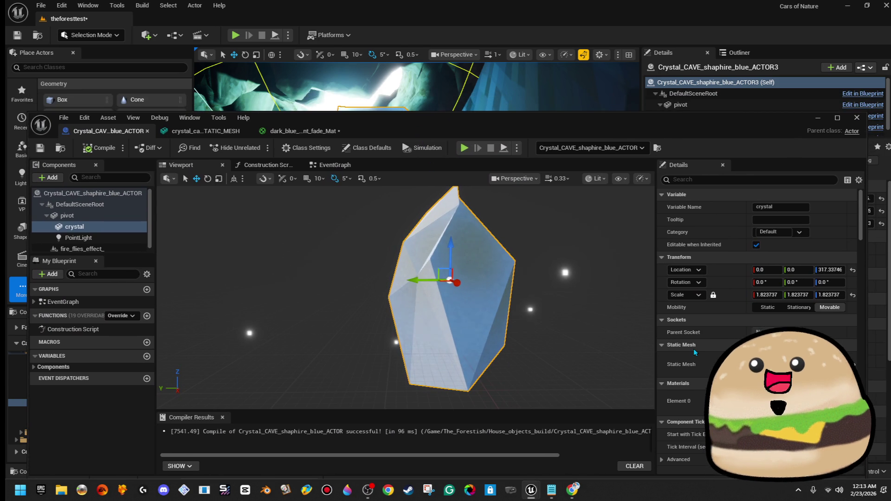
left_click(93, 238)
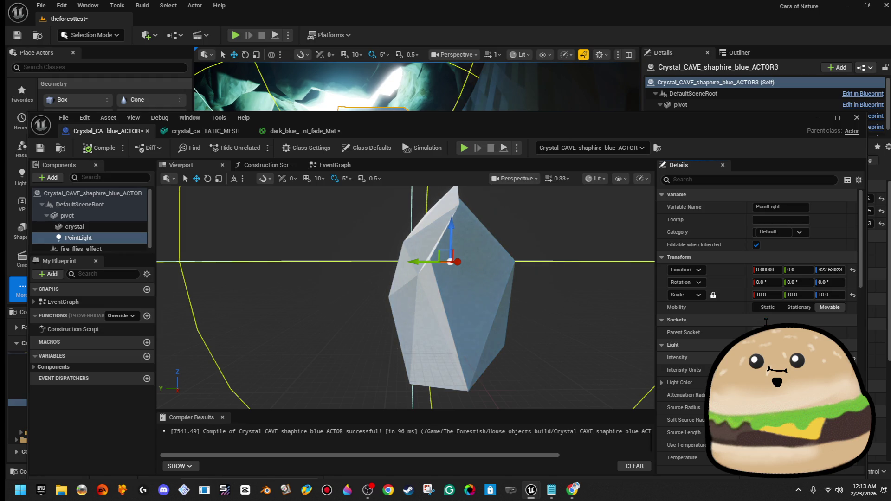
mouse_move(575, 136)
left_mouse_down()
mouse_move(563, 279)
mouse_move(550, 224)
mouse_move(567, 238)
left_mouse_up()
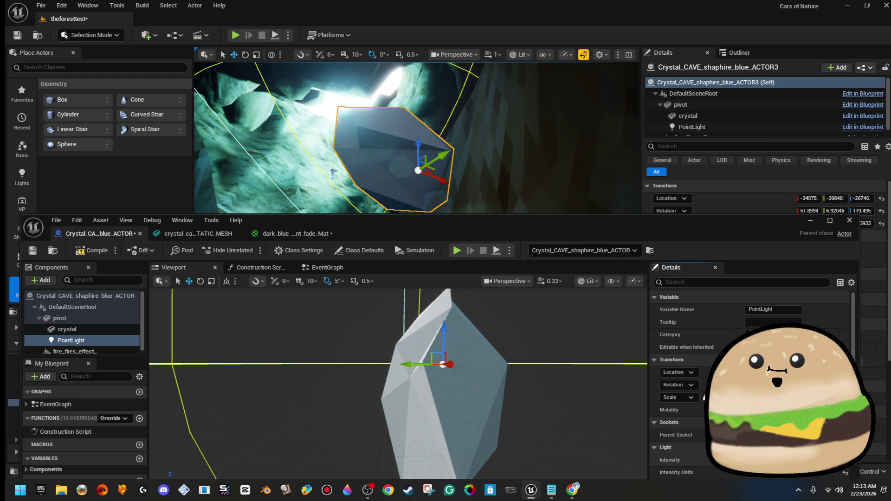
mouse_move(674, 225)
left_mouse_down()
mouse_move(705, 228)
mouse_move(886, 80)
left_mouse_up()
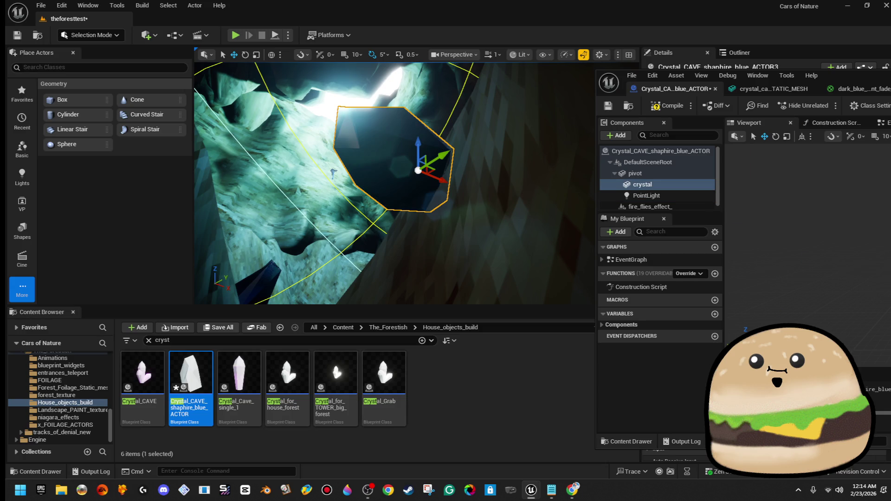
- Frame the dark crystal at lower left, then close the Blueprint editor for its level details
left_click_drag(477, 176, 423, 130)
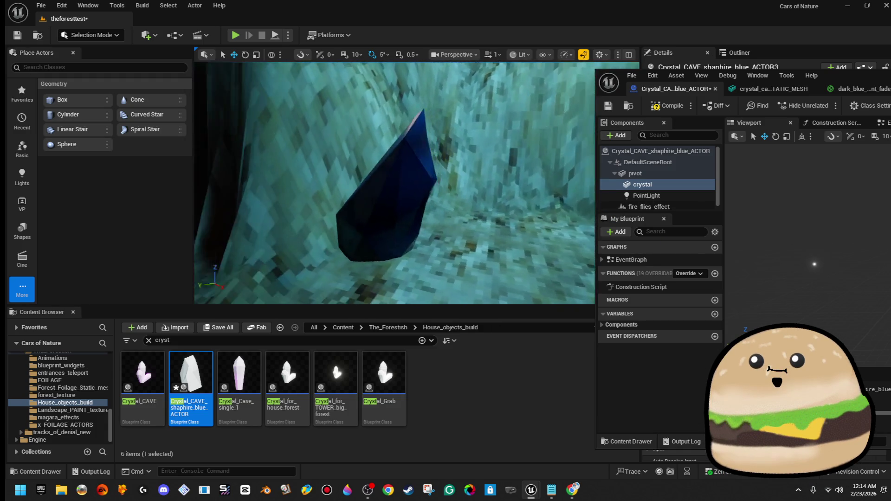
scroll(395, 186, "down", 3)
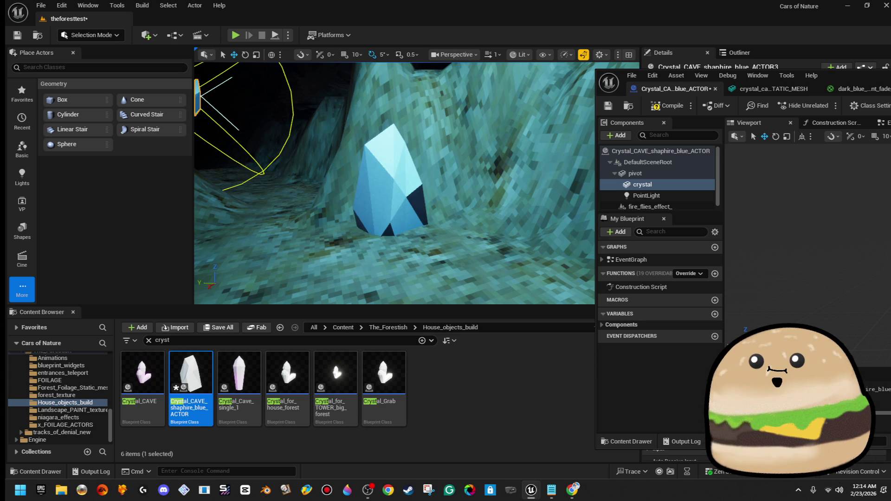
key("f")
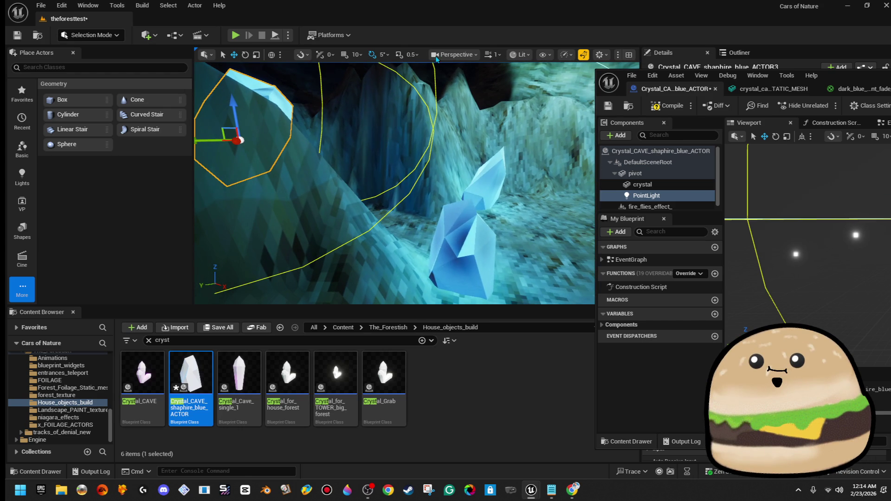
left_click(716, 89)
left_click(486, 189)
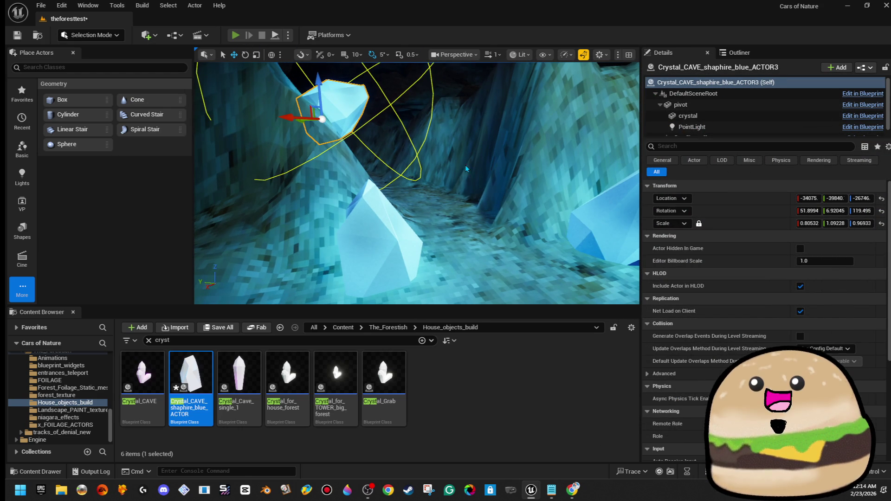
- Play-test the cave level full screen, then stop playing
key("alt+p")
key("F11")
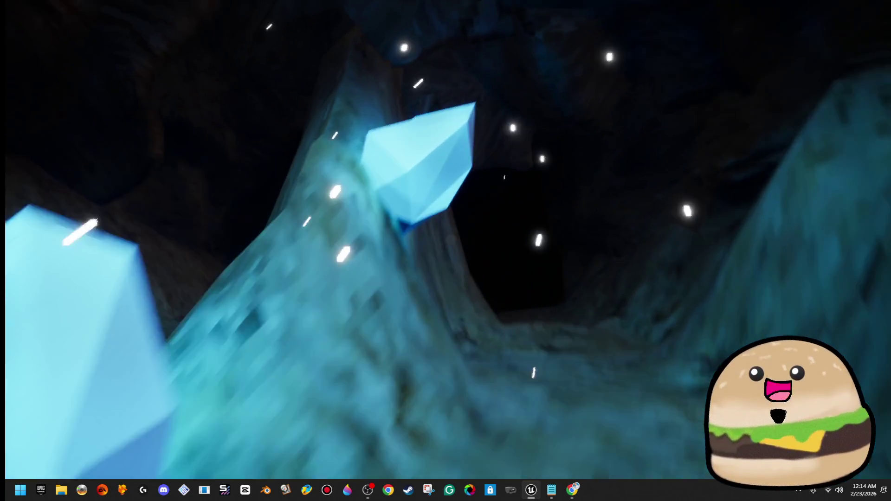
key("Escape")
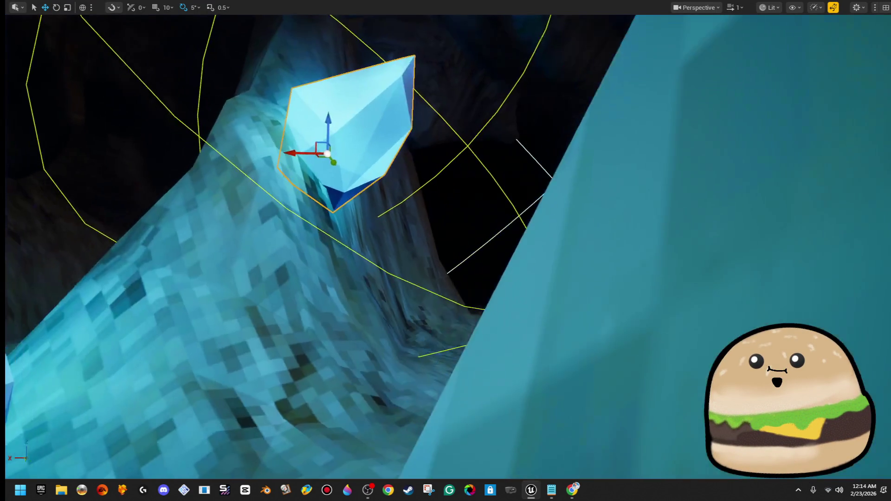
- Scale the pillar crystal thinner, Alt-drag a copy beside it, and restore the editor layout
key("r")
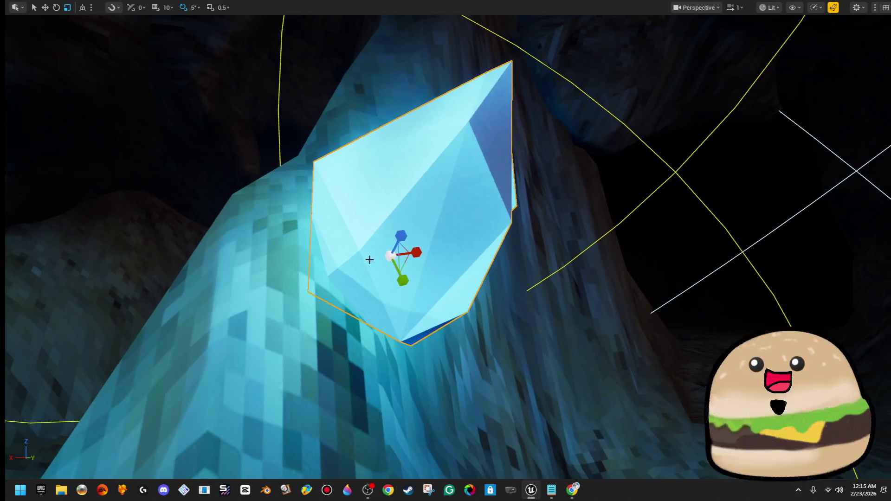
left_click_drag(368, 259, 357, 276)
key("s")
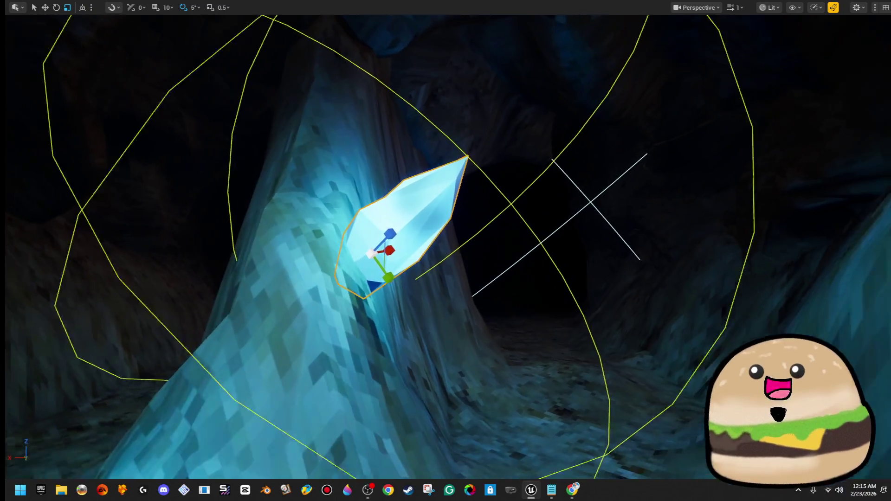
key("w")
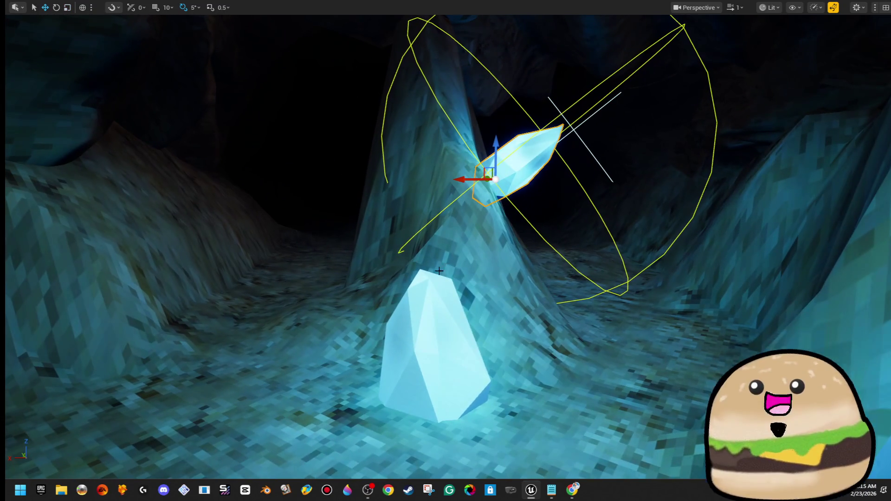
mouse_move(471, 187)
left_mouse_down()
mouse_move(145, 188)
mouse_move(274, 183)
mouse_move(310, 211)
mouse_move(557, 222)
mouse_move(534, 241)
mouse_move(511, 232)
mouse_move(315, 235)
mouse_move(477, 264)
mouse_move(451, 251)
mouse_move(483, 244)
mouse_move(454, 286)
mouse_move(500, 271)
mouse_move(557, 214)
left_mouse_up()
left_click(587, 182)
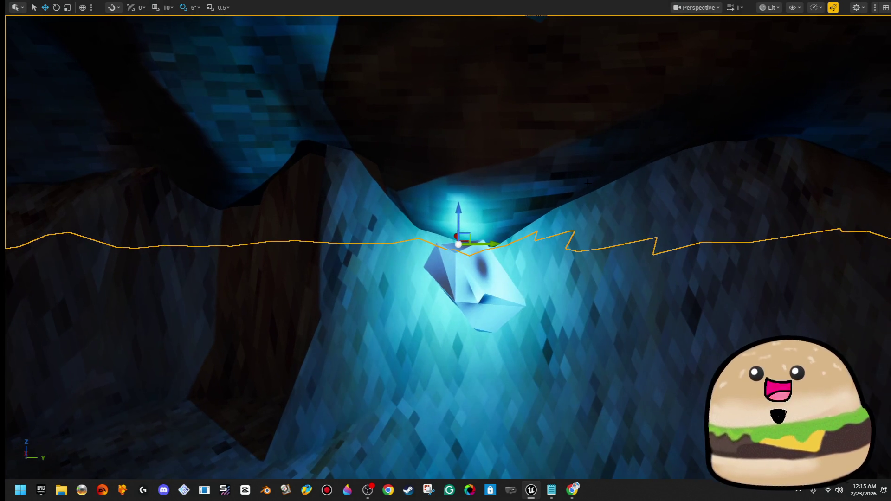
key("F11")
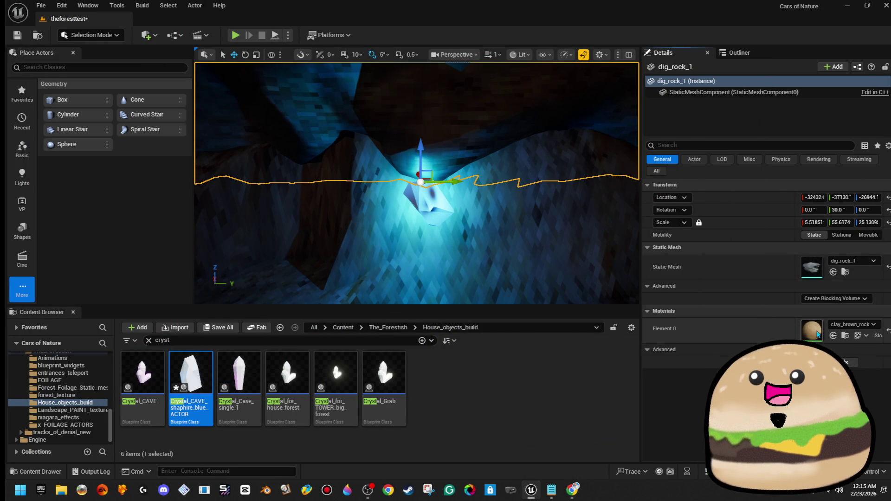
- Open clay_brown_rock_texture_Mat and apply a Constant 1 wired into Roughness
double_click(816, 333)
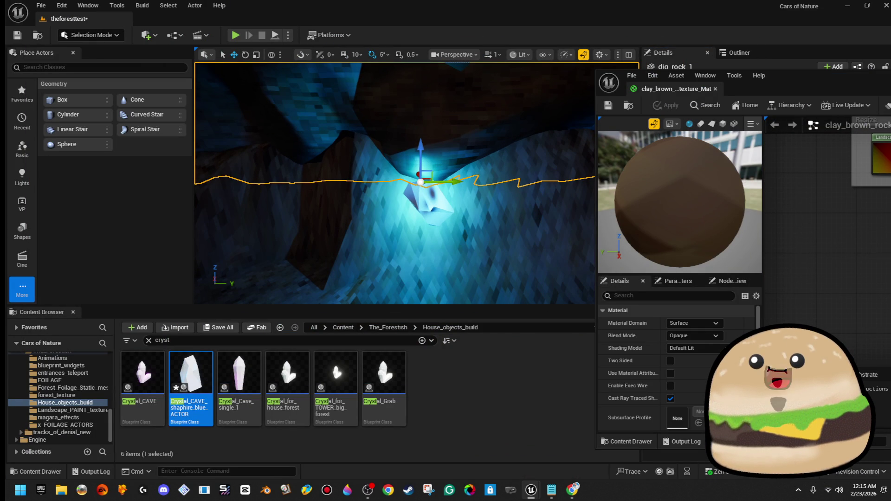
mouse_move(816, 76)
left_mouse_down()
mouse_move(717, 82)
mouse_move(588, 177)
mouse_move(466, 249)
mouse_move(511, 265)
left_mouse_up()
left_click(415, 448)
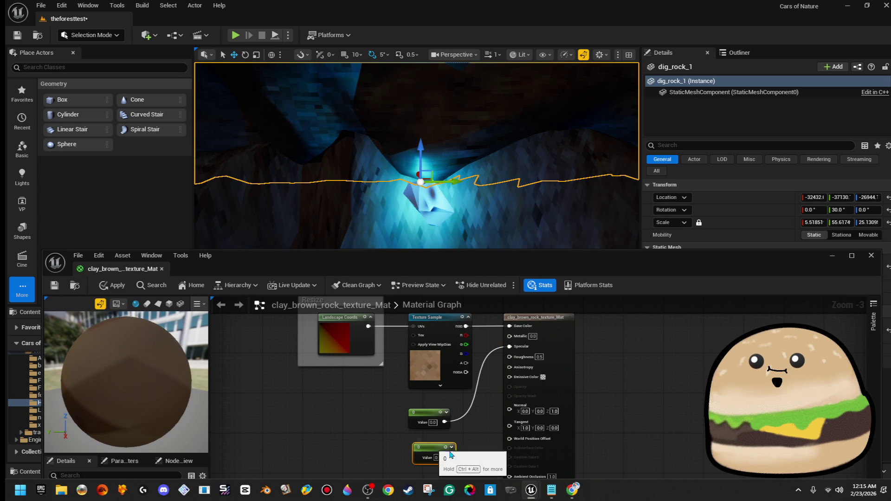
type("1")
key("Return")
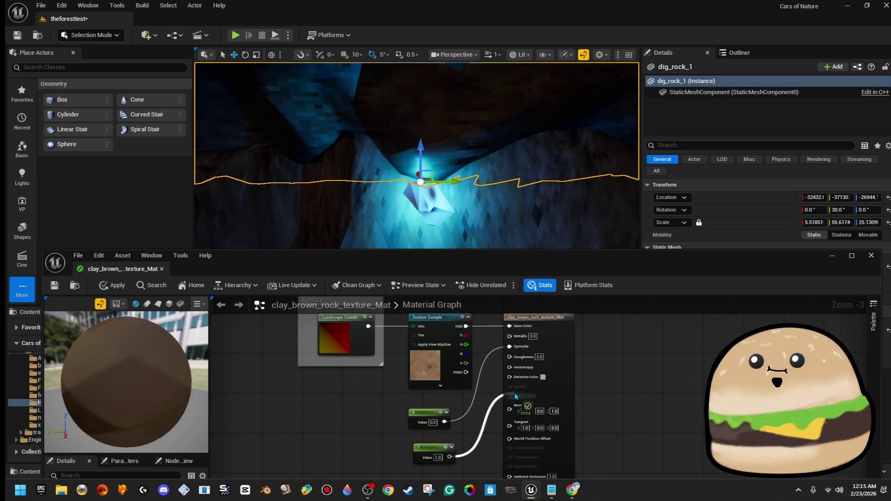
left_click_drag(511, 364, 510, 358)
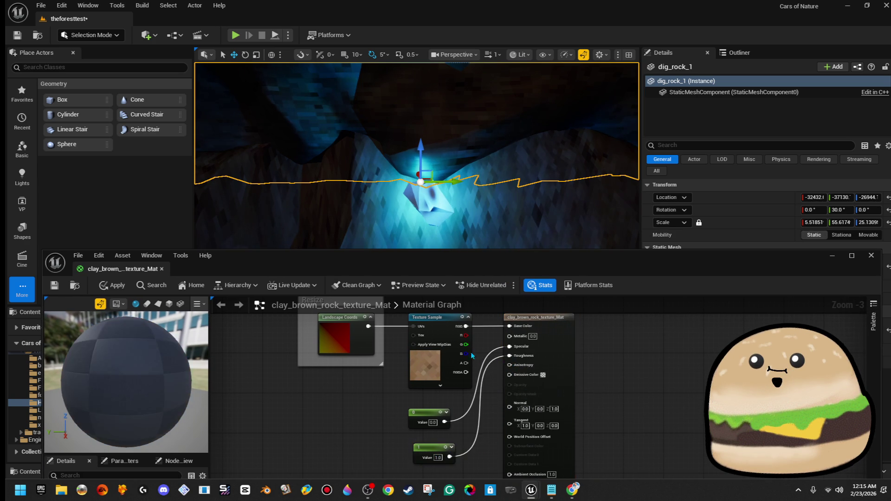
left_click(116, 288)
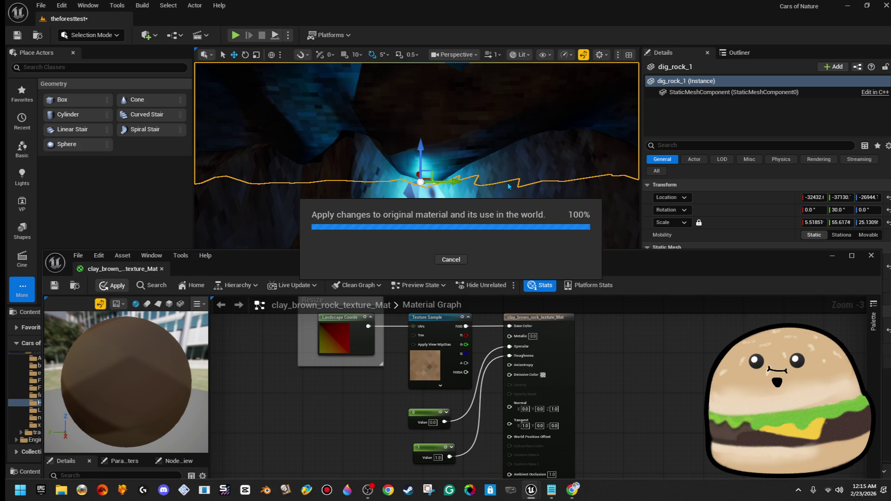
left_click_drag(509, 186, 536, 151)
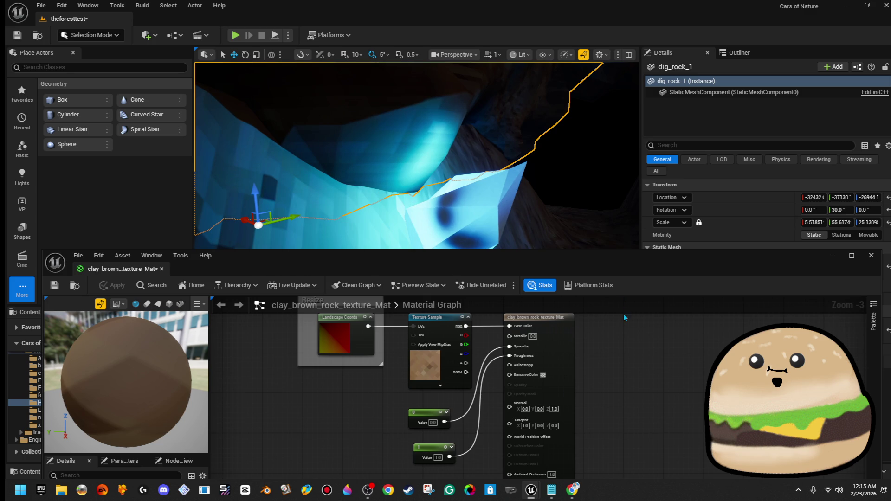
- Remove the Roughness constant and apply it to Metallic instead
left_click(429, 451)
key("Delete")
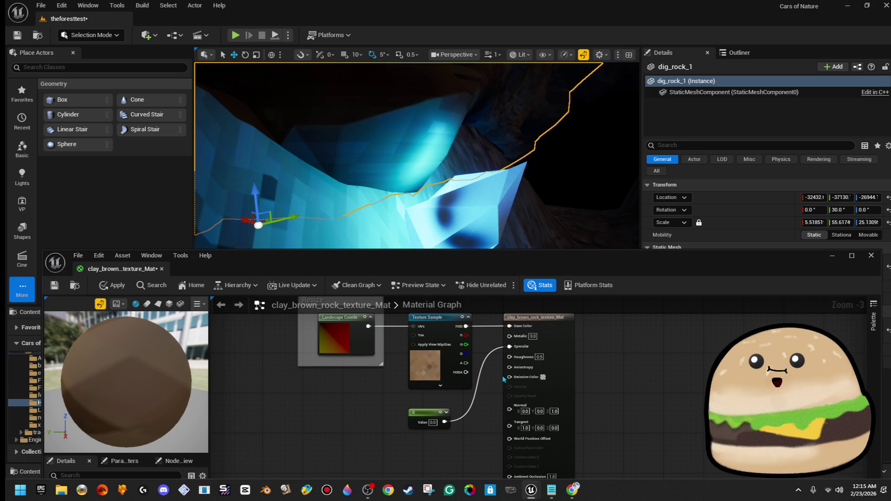
left_click_drag(509, 336, 444, 424)
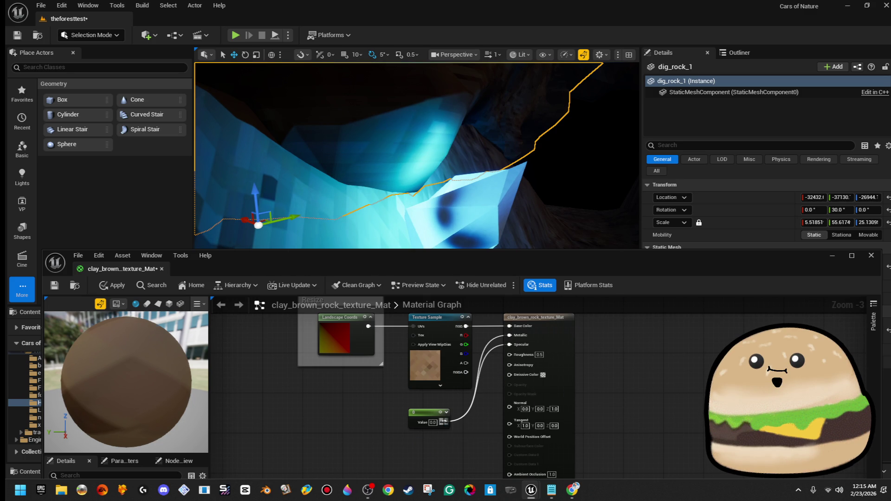
left_click(113, 285)
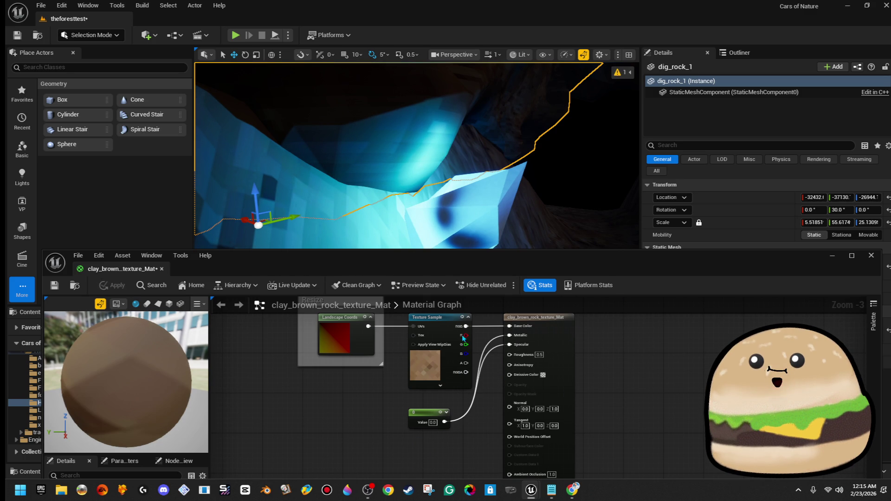
- Break the Metallic link, apply the reverted material, and close the material editor
right_click(509, 336)
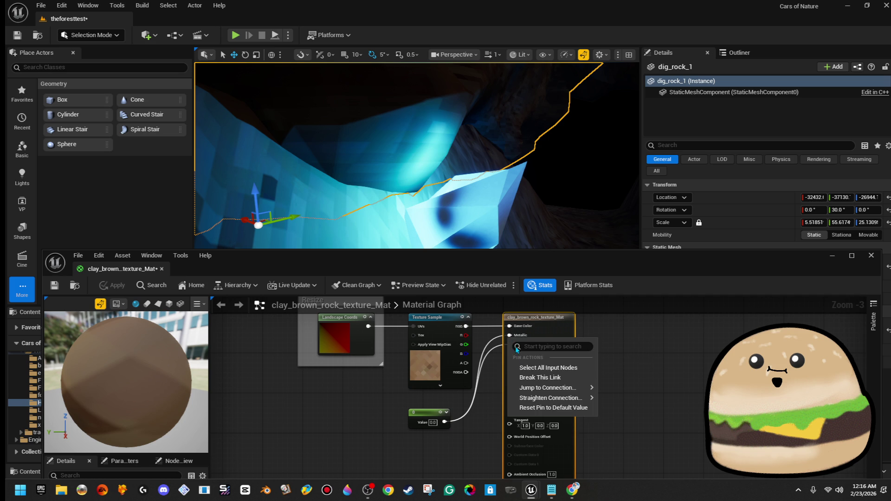
left_click(533, 378)
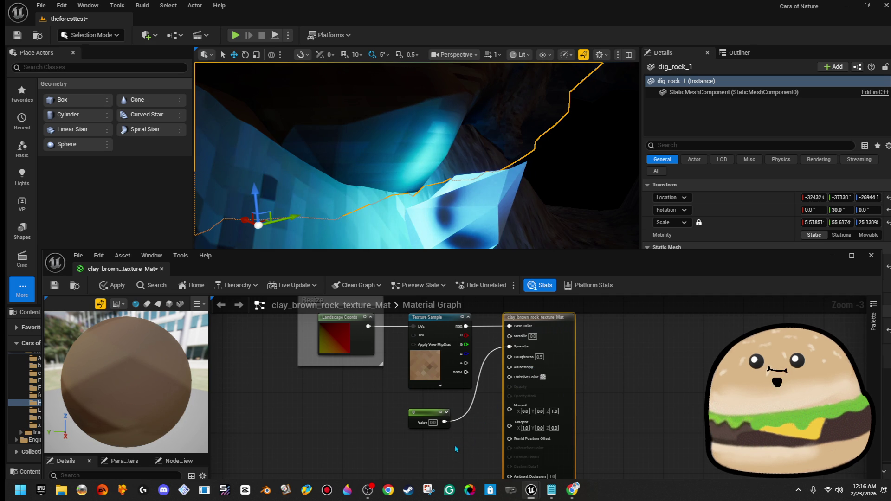
mouse_move(476, 442)
left_mouse_down()
mouse_move(469, 413)
mouse_move(465, 445)
left_mouse_up()
left_click(55, 286)
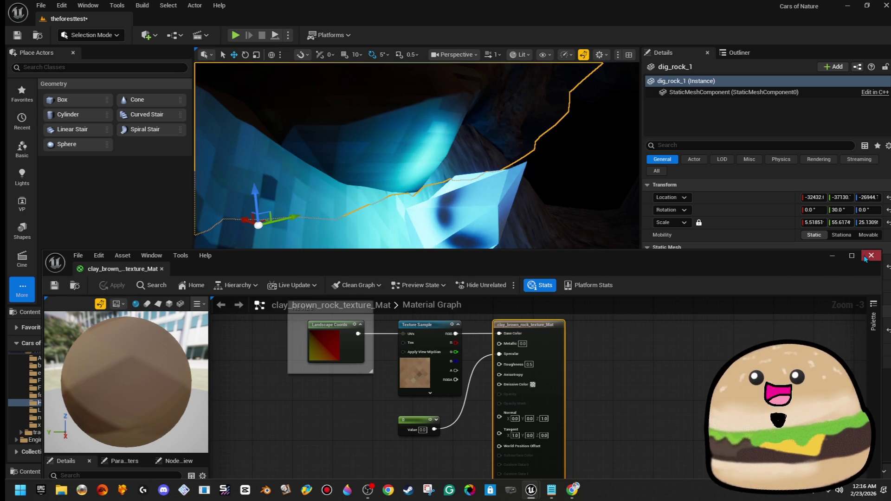
left_click(871, 255)
left_click(472, 208)
- Shorten the crystal, then place a copy to its left, turned 120° and enlarged
key("f")
left_click_drag(385, 189, 543, 211)
key("e")
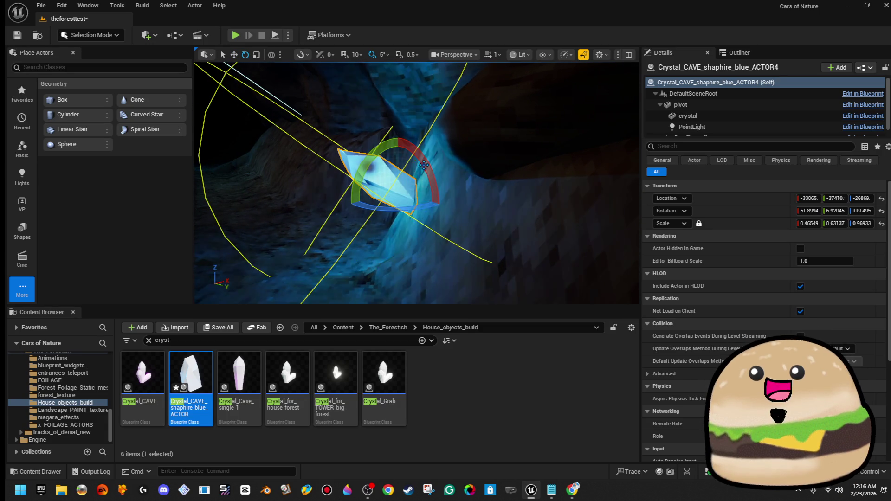
left_click_drag(435, 163, 435, 163)
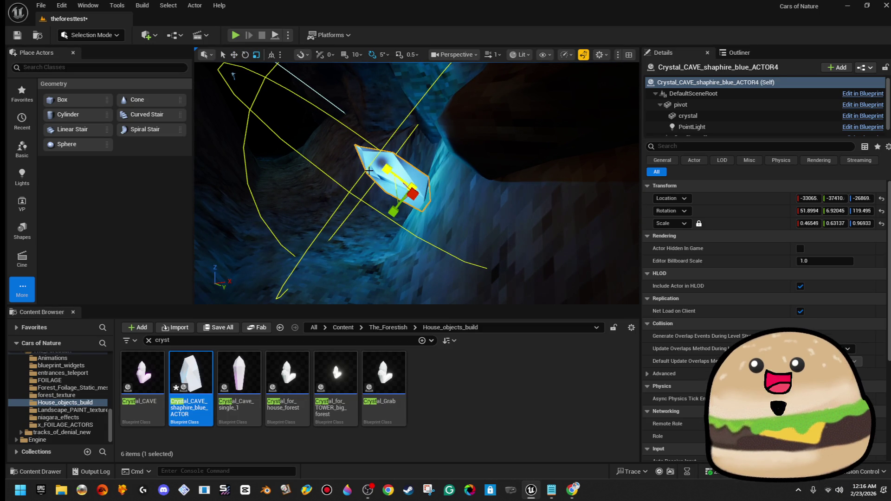
key("w")
mouse_move(368, 171)
left_mouse_down()
mouse_move(427, 171)
mouse_move(422, 193)
left_mouse_up()
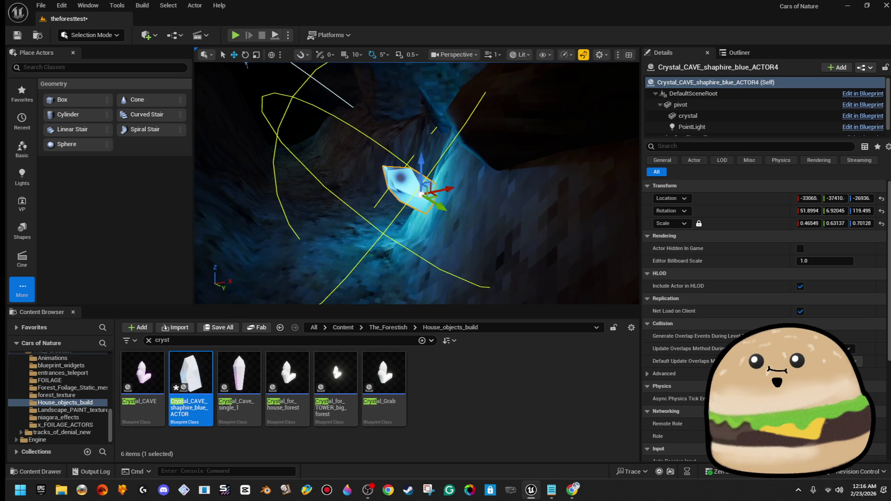
key("f")
left_click_drag(491, 221, 365, 223, "alt")
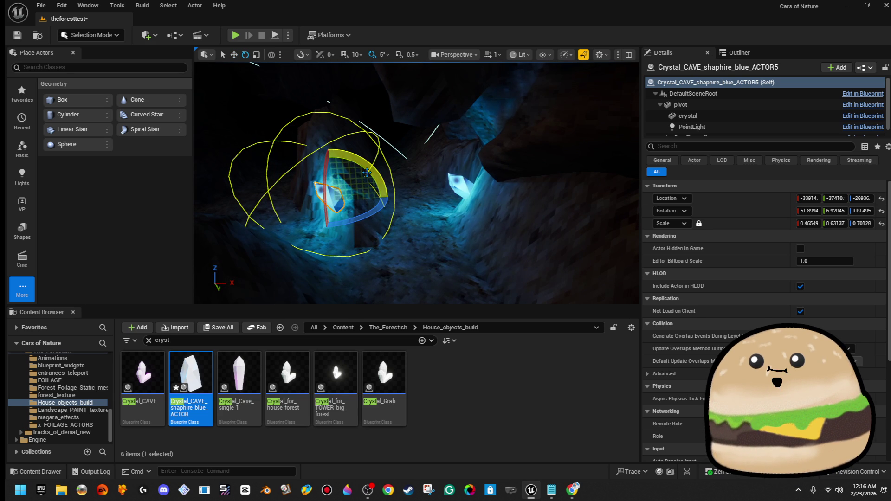
left_click_drag(371, 210, 278, 223)
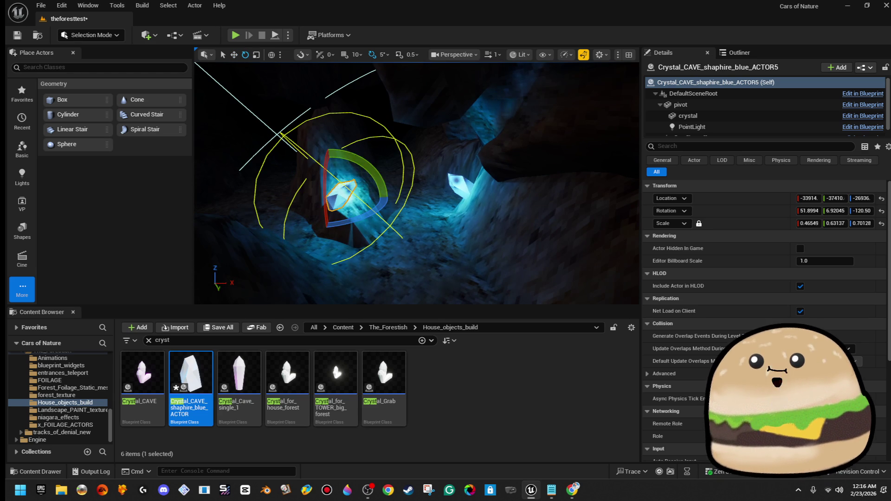
left_click_drag(344, 194, 362, 179)
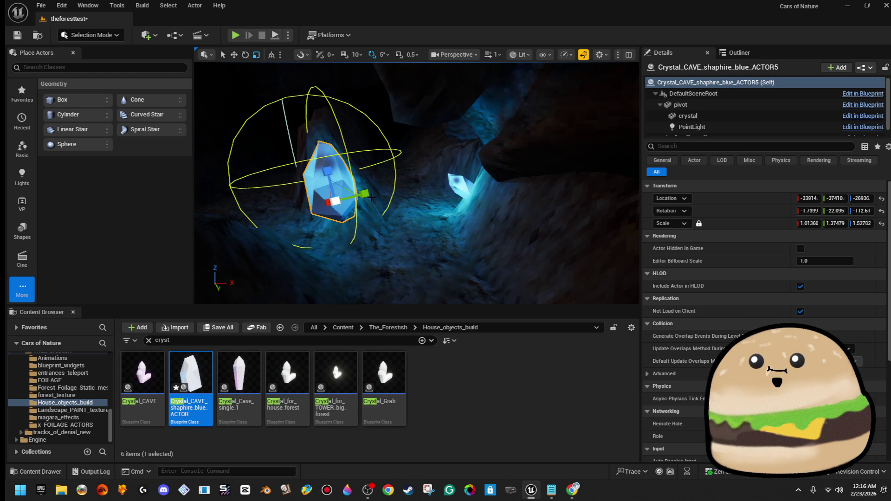
key("w")
scroll(372, 197, "up", 3)
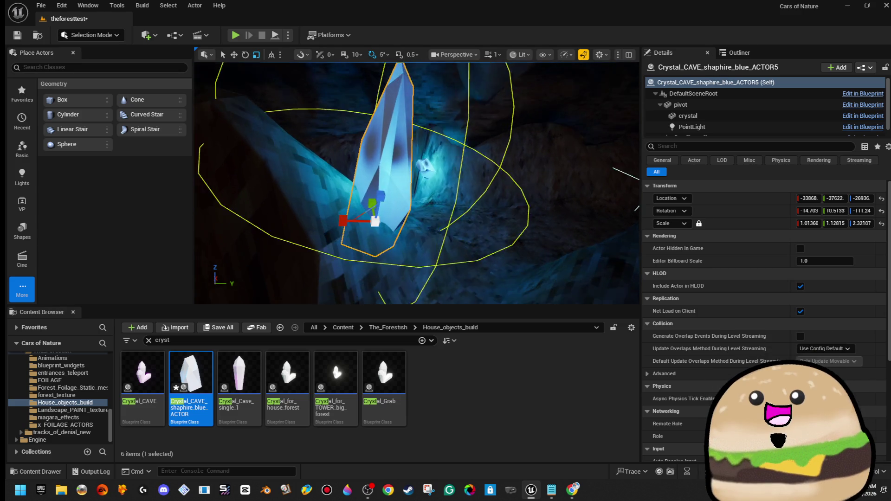
- Duplicate the tall crystal beside itself, turn it and tilt it 5°, then start Play
key("w")
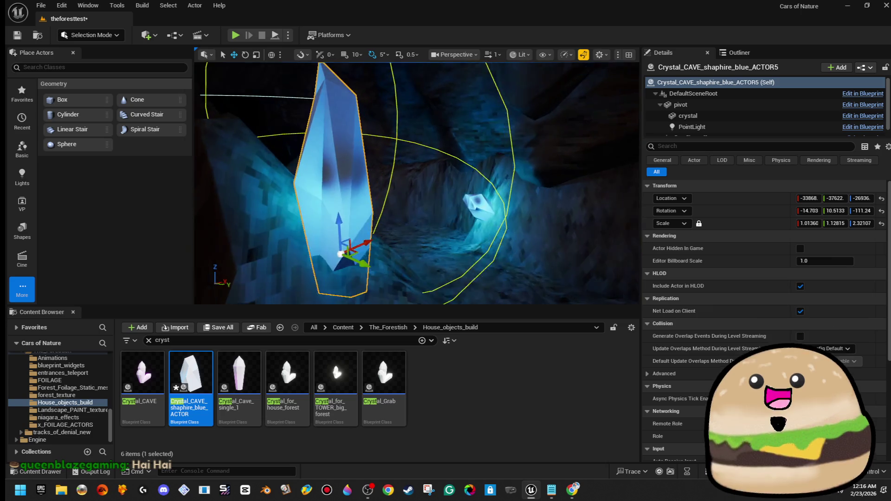
mouse_move(439, 281)
left_mouse_down()
mouse_move(454, 287)
mouse_move(420, 276)
mouse_move(432, 258)
mouse_move(433, 279)
mouse_move(455, 219)
left_mouse_up()
key("r")
key("e")
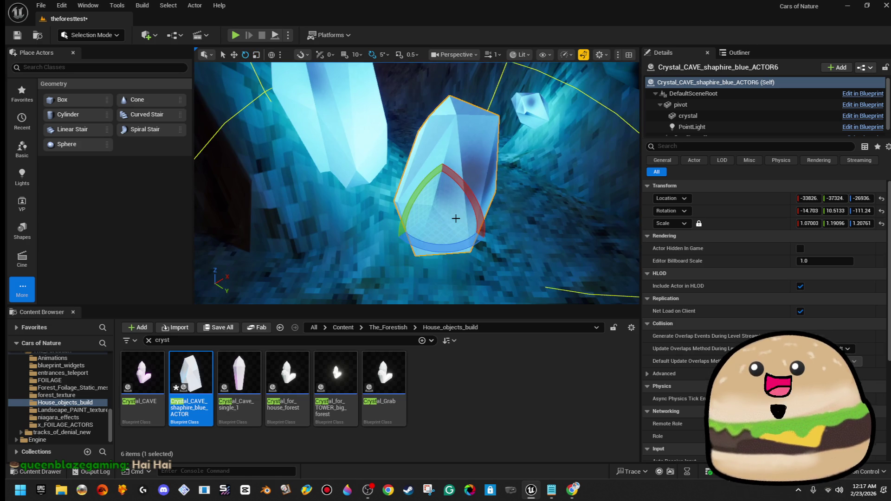
mouse_move(469, 183)
left_mouse_down()
mouse_move(485, 253)
mouse_move(496, 191)
left_mouse_up()
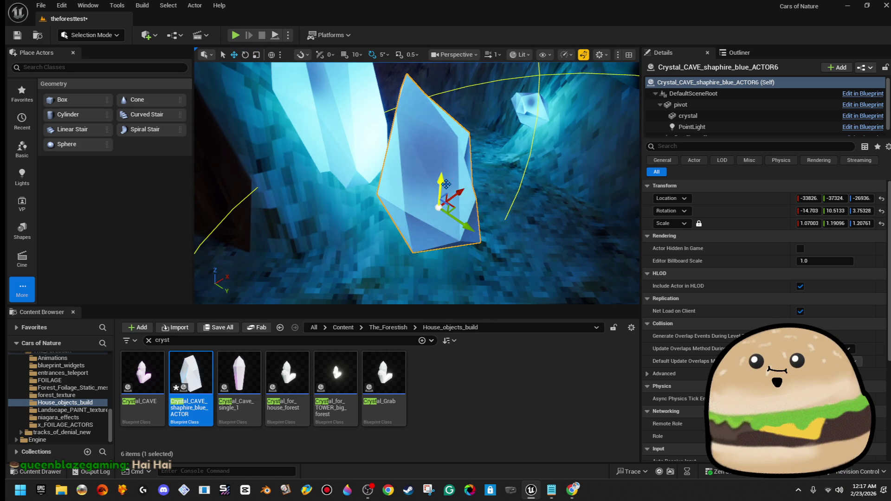
mouse_move(446, 184)
left_mouse_down()
mouse_move(469, 186)
mouse_move(442, 179)
mouse_move(459, 227)
mouse_move(459, 164)
mouse_move(458, 222)
left_mouse_up()
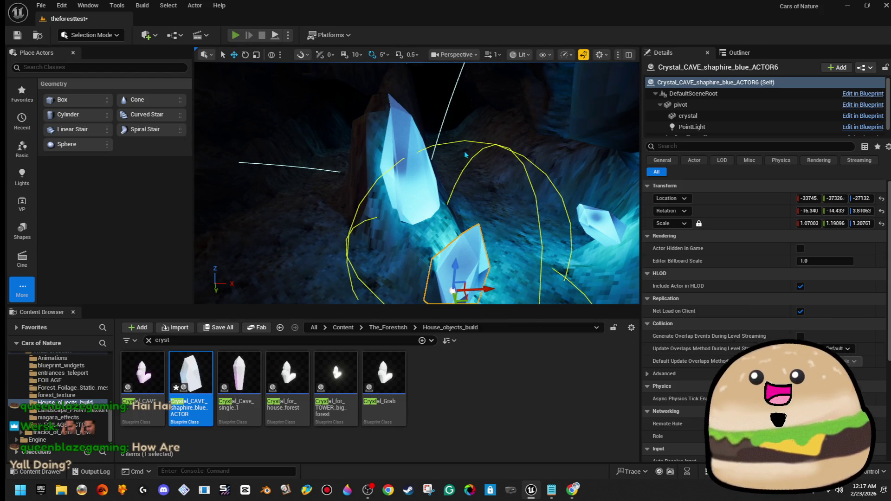
key("alt+p")
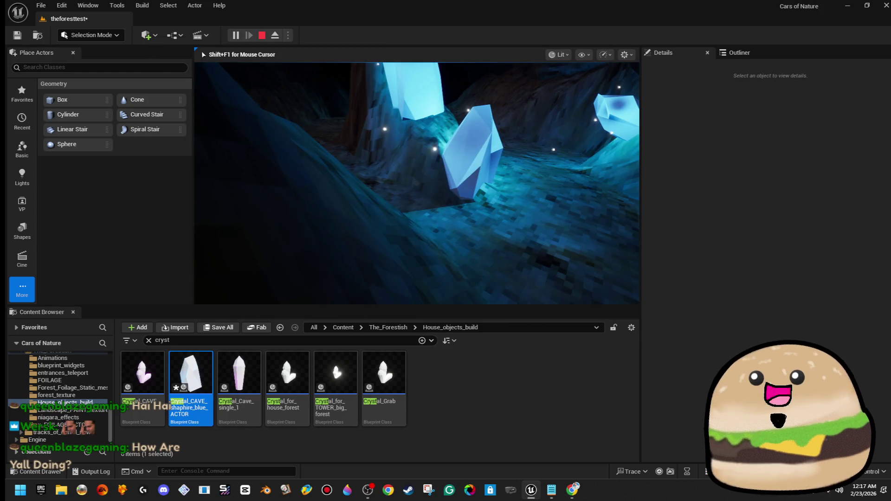
- Play the cave full screen, then stop and restore the editor layout
key("F11")
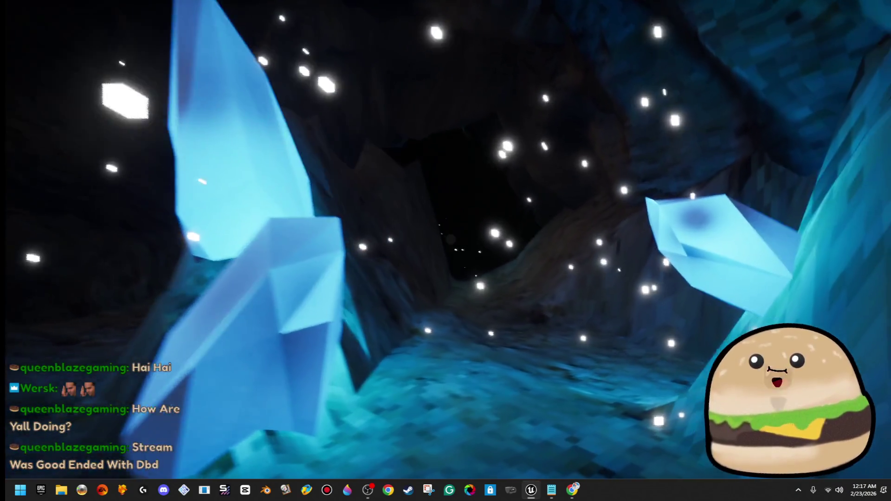
key("Escape")
key("F11")
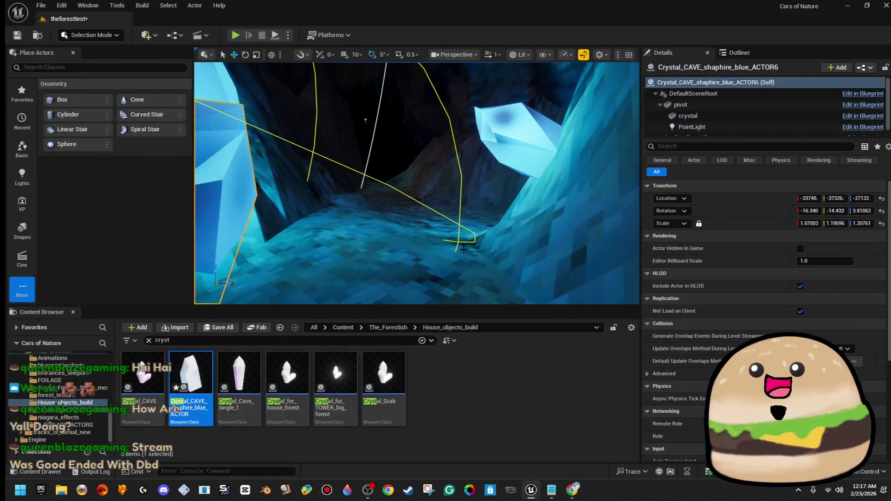
- Open the landscape's clay_brown_rock_texture_Mat and select its Texture Sample node, moving the editor aside
left_click(561, 266)
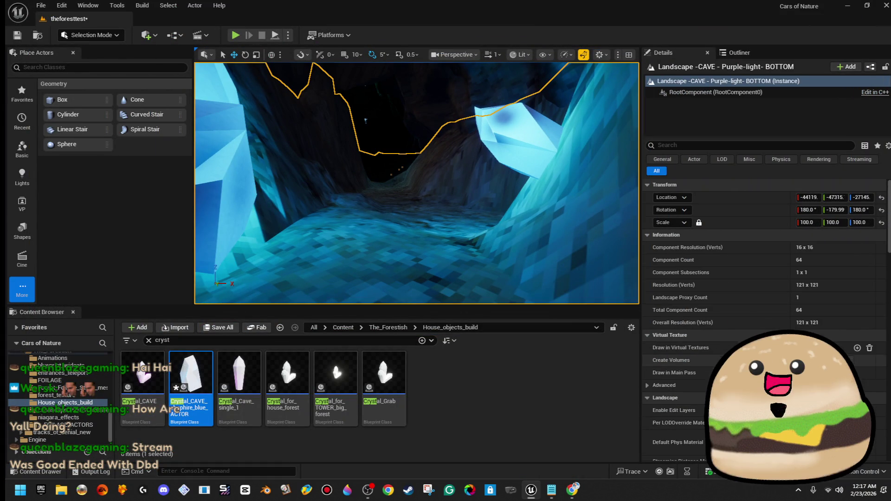
scroll(673, 371, "down", 5)
double_click(724, 377)
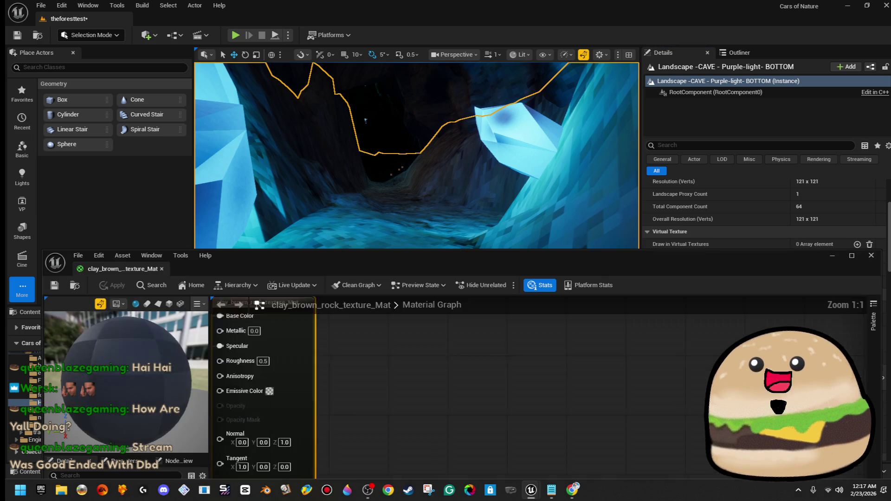
left_click(431, 365)
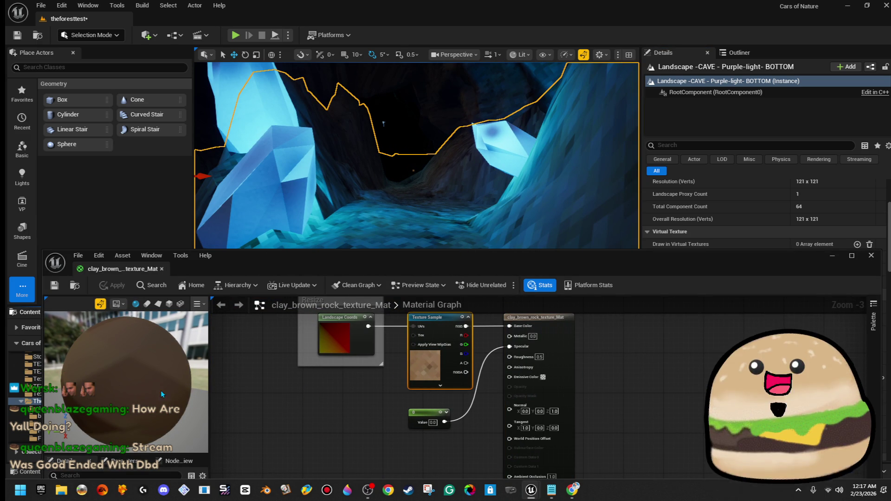
mouse_move(366, 277)
left_mouse_down()
mouse_move(842, 251)
mouse_move(890, 139)
mouse_move(890, 72)
left_mouse_up()
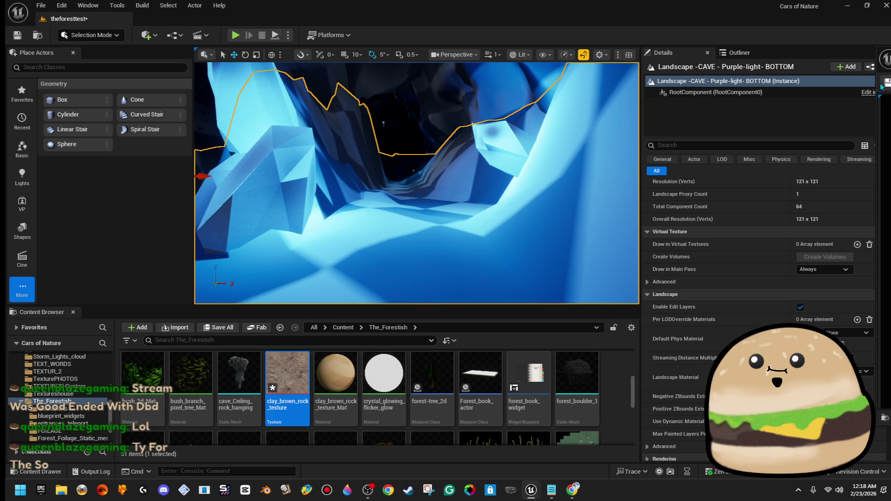
- Fly through the cave tunnel to inspect the pixelated floor, then start Play
mouse_move(513, 217)
left_mouse_down()
mouse_move(477, 208)
mouse_move(469, 190)
mouse_move(441, 203)
mouse_move(374, 176)
mouse_move(421, 197)
left_mouse_up()
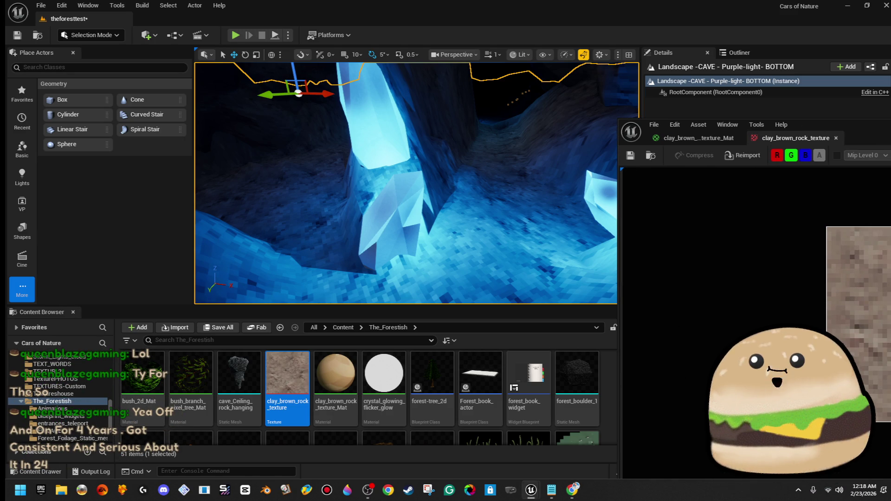
left_click_drag(498, 162, 390, 119)
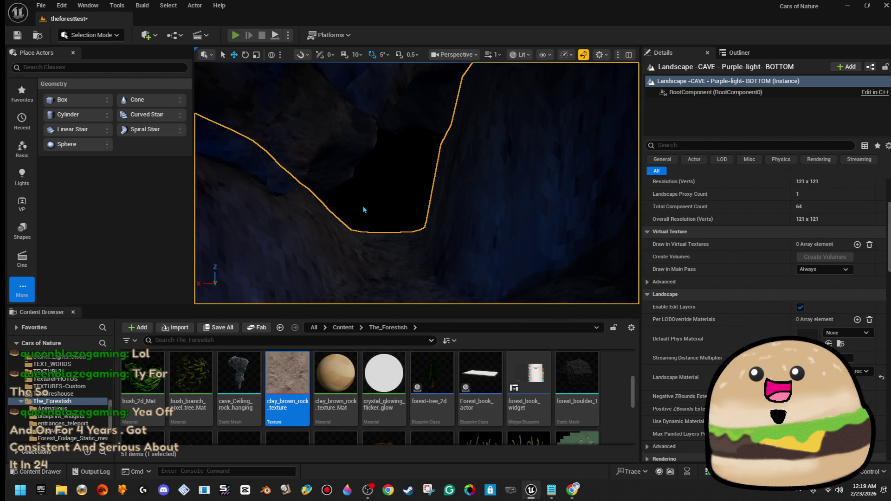
key("alt+p")
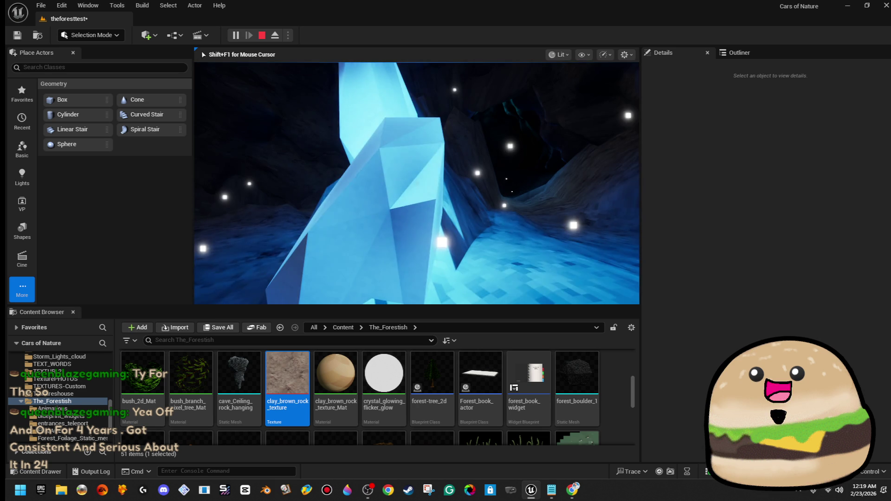
- Play-test the level full screen, then stop and restore the editor layout
key("F11")
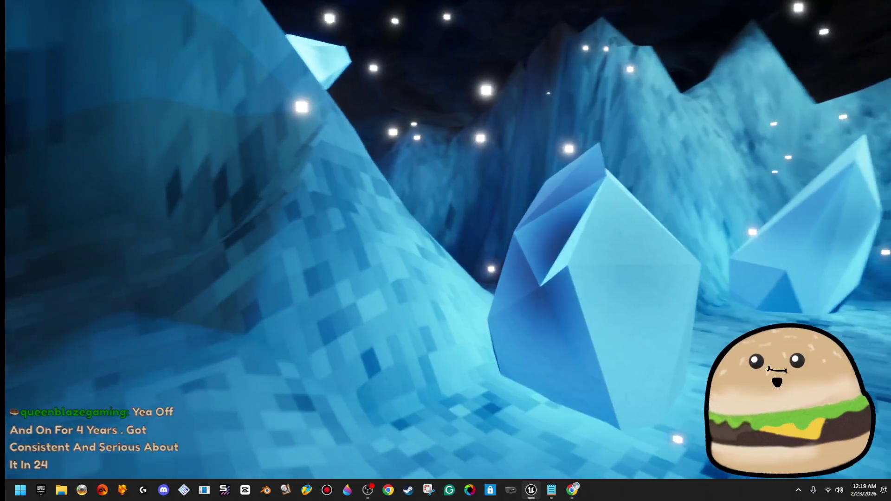
key("Escape")
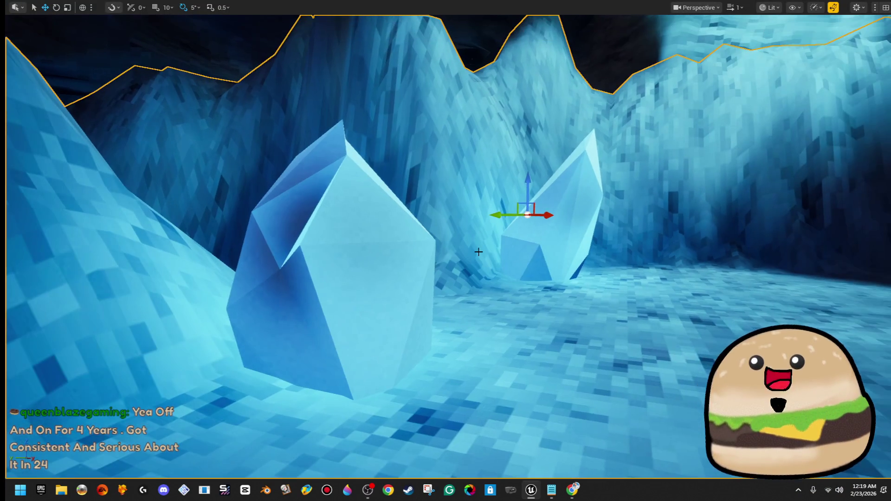
key("F11")
- Select the nearby crystal and choose Edit Crystal_CAVE_shaphire_blue_ACTOR from its context menu
left_click(397, 212)
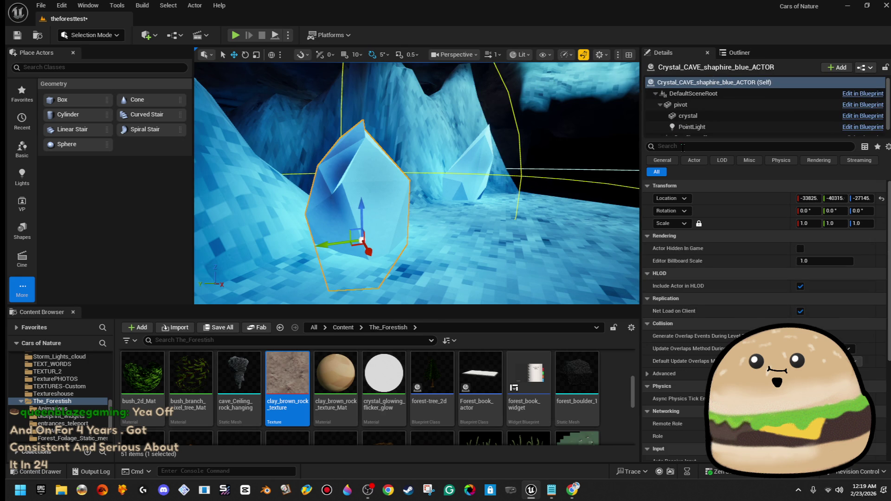
right_click(363, 205)
left_click(429, 208)
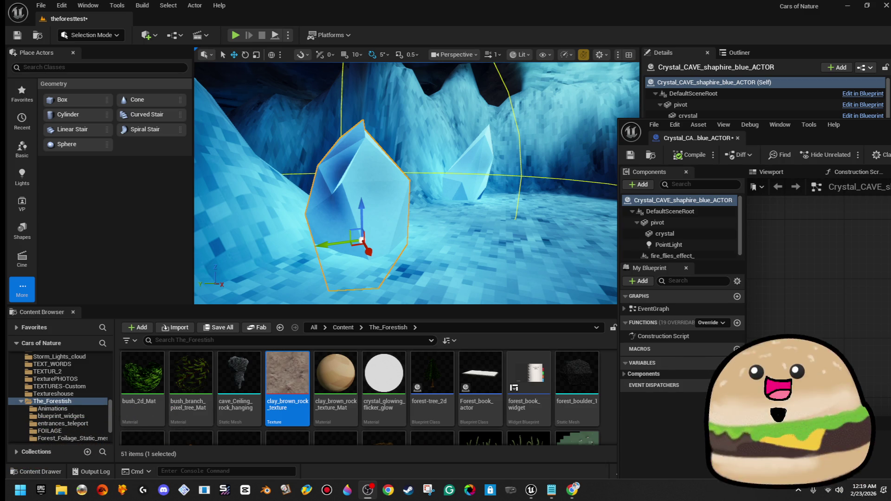
- Snap the Blueprint editor to the right half of the screen and right-click the crystal
key("super+Right")
key("Return")
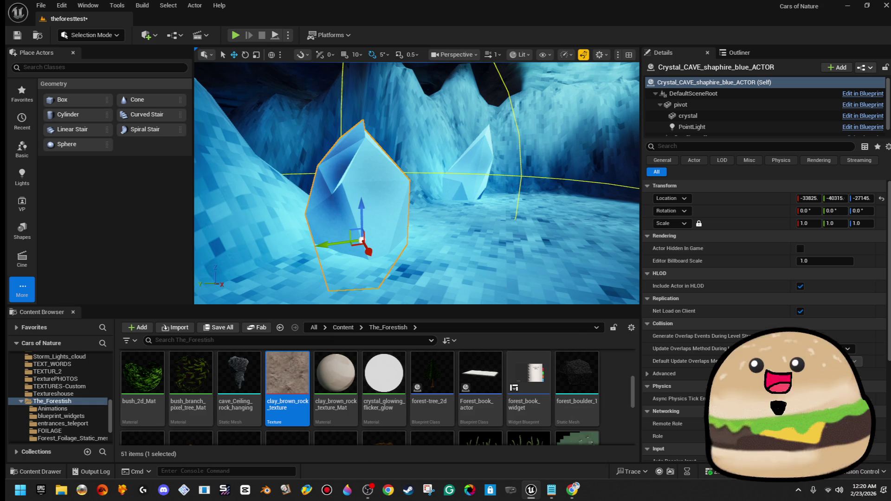
right_click(373, 169)
- Open the glow_blue_dim material, push its editor to the screen edge, and view the crystal tunnel
left_click(435, 209)
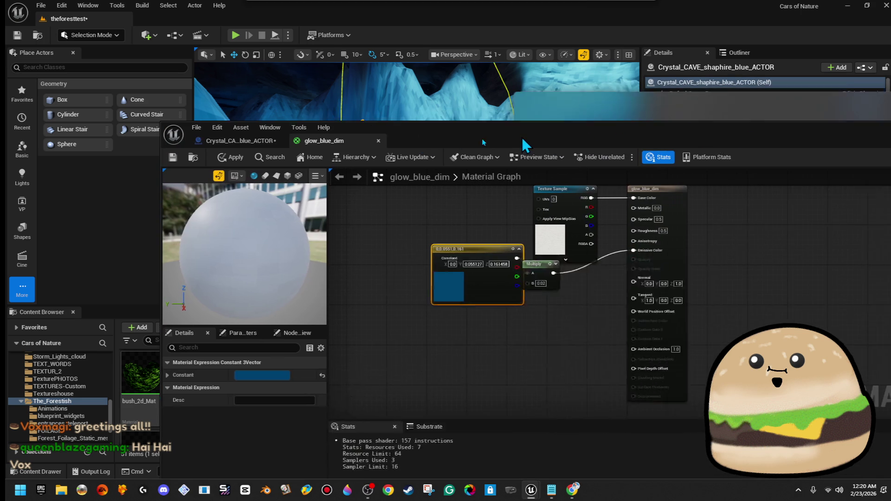
mouse_move(522, 137)
left_mouse_down()
mouse_move(426, 124)
mouse_move(890, 124)
left_mouse_up()
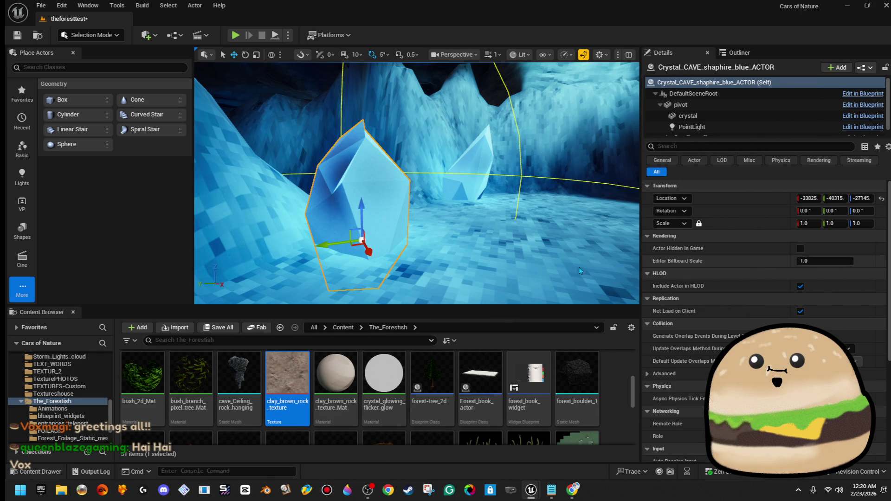
scroll(416, 184, "up", 3)
mouse_move(416, 183)
left_mouse_down()
mouse_move(406, 222)
mouse_move(381, 208)
left_mouse_up()
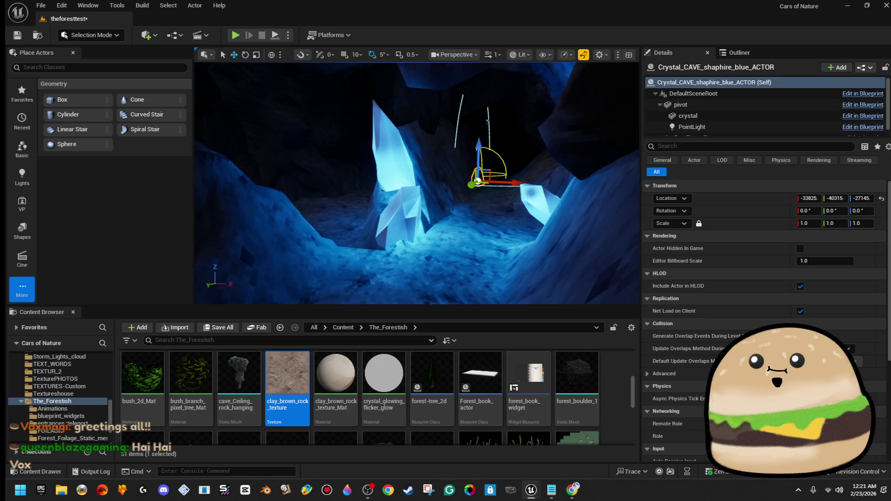
scroll(417, 186, "up", 5)
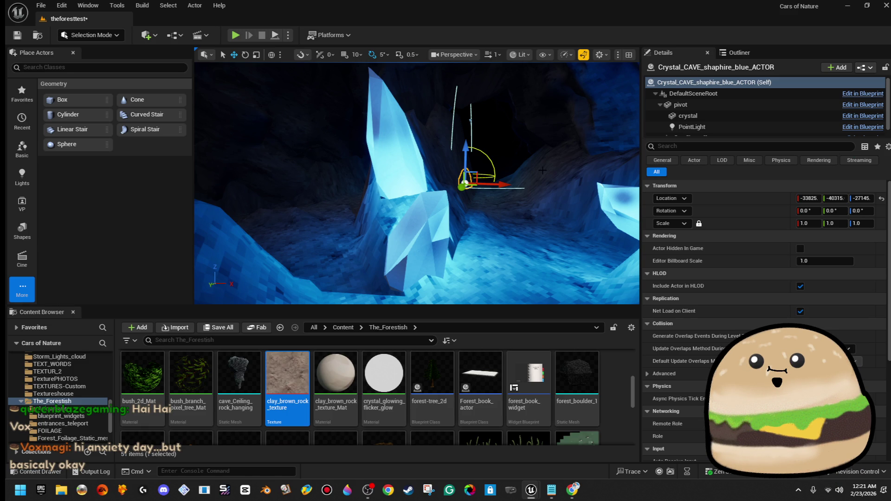
scroll(416, 183, "down", 3)
scroll(416, 183, "up", 2)
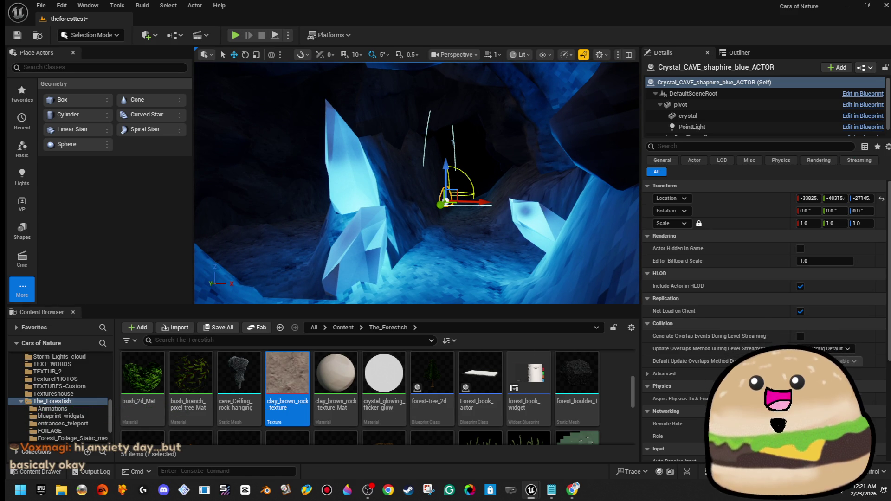
mouse_move(890, 44)
left_mouse_down()
mouse_move(731, 44)
mouse_move(890, 45)
left_mouse_up()
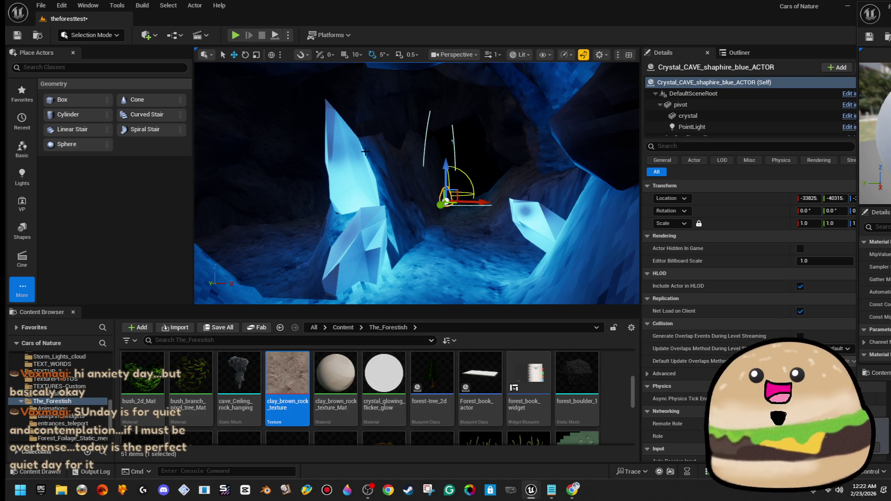
key("w")
key("w")
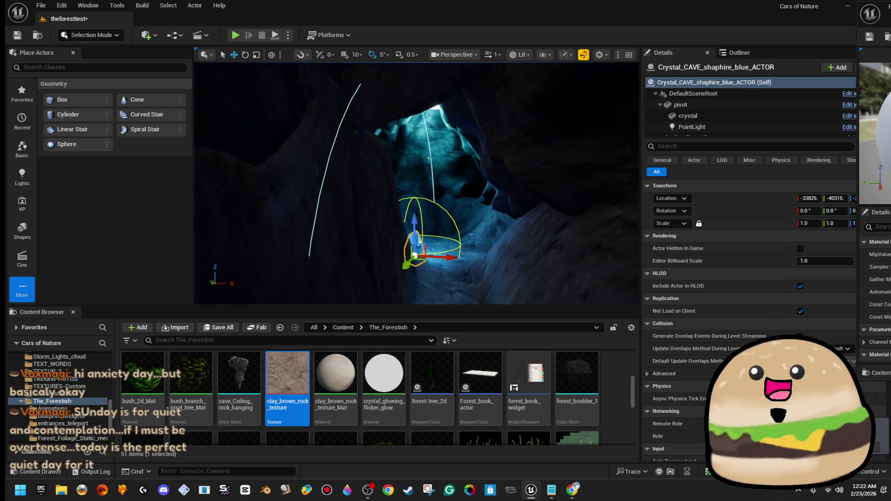
key("w")
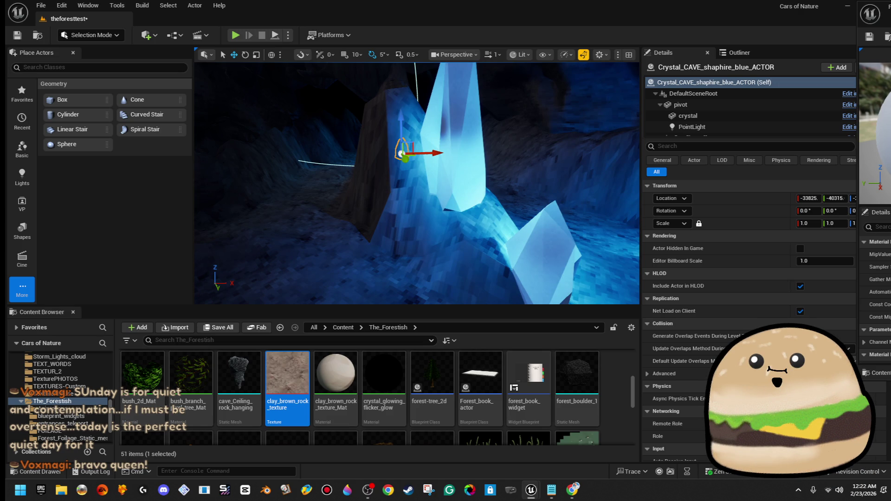
mouse_move(417, 186)
left_mouse_down()
mouse_move(427, 158)
mouse_move(413, 146)
left_mouse_up()
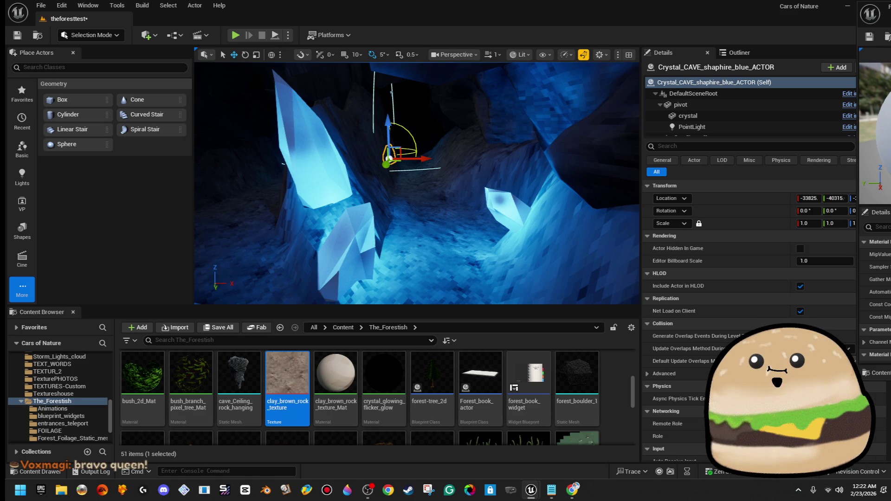
key("Up")
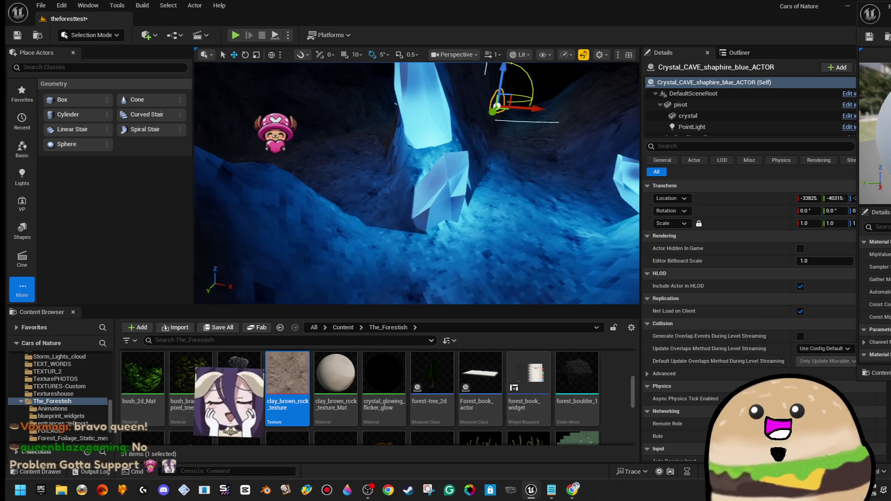
key("Up")
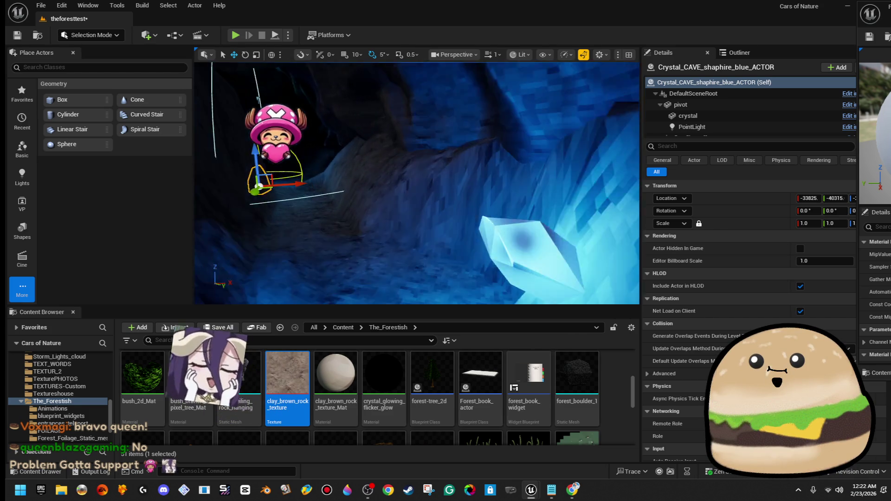
- Move the small blue crystal deeper into the tunnel, stand it nearly upright and scale it to about double
left_click(482, 195)
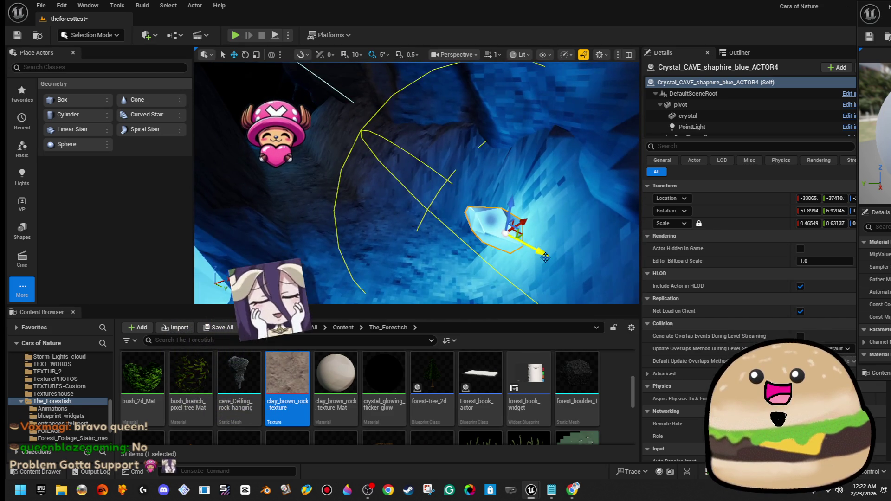
mouse_move(524, 245)
left_mouse_down()
mouse_move(329, 144)
mouse_move(457, 243)
left_mouse_up()
key("f")
mouse_move(469, 157)
left_mouse_down()
mouse_move(464, 186)
mouse_move(499, 241)
left_mouse_up()
key("w")
- Duplicate the crystal deeper in the cave with Ctrl+D, then delete the extra copy, ACTOR9
key("w")
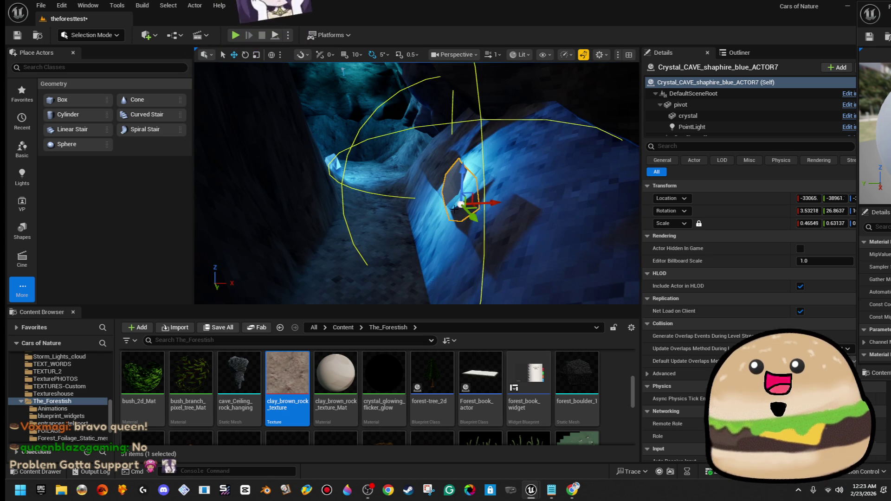
mouse_move(470, 191)
left_mouse_down()
mouse_move(304, 250)
mouse_move(409, 255)
left_mouse_up()
left_click_drag(439, 198, 425, 183)
mouse_move(462, 241)
left_mouse_down()
mouse_move(471, 221)
mouse_move(474, 228)
left_mouse_up()
key("w")
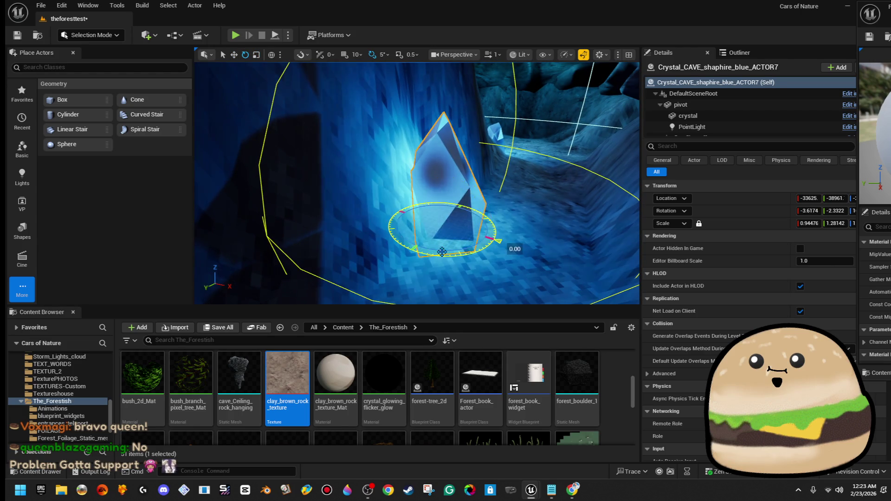
left_click_drag(442, 252, 437, 279)
key("w")
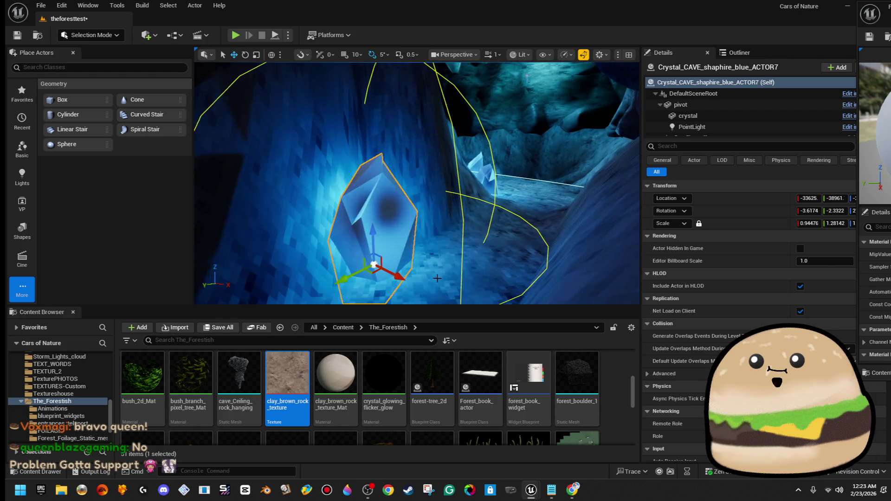
key("ctrl+d")
mouse_move(417, 209)
left_mouse_down()
mouse_move(417, 172)
mouse_move(450, 256)
mouse_move(437, 234)
mouse_move(443, 143)
left_mouse_up()
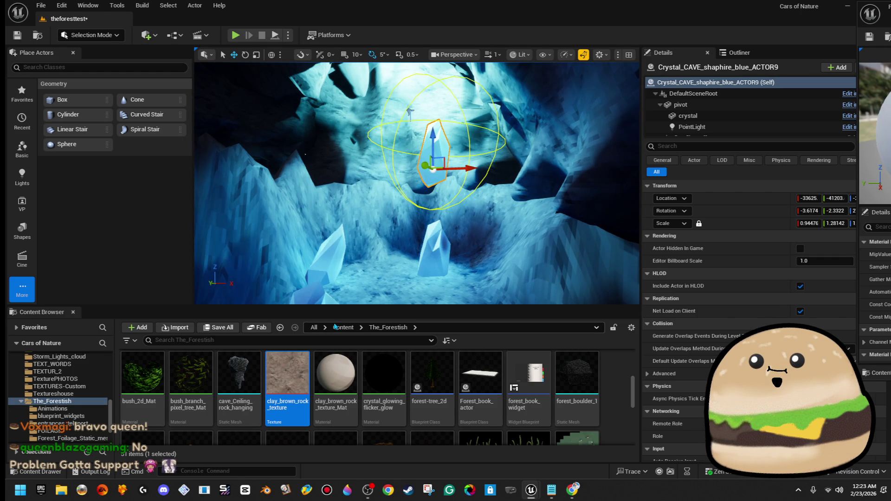
key("Delete")
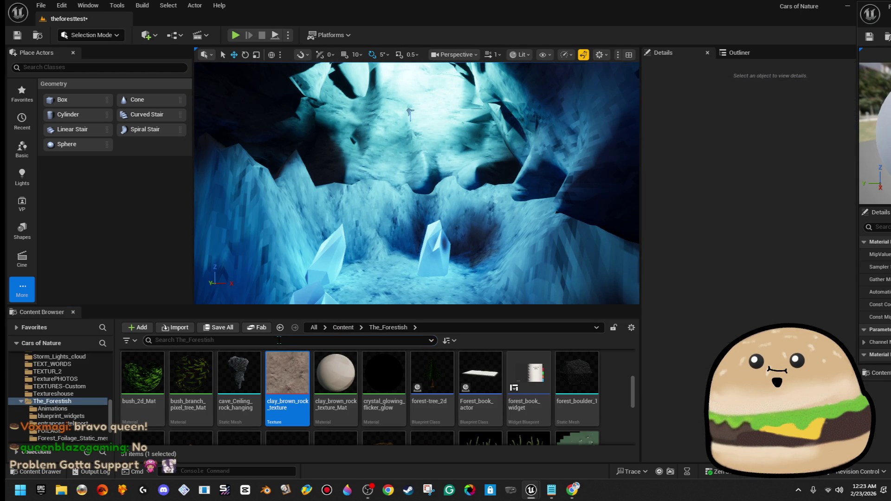
- Search 'crystal' and drop crystal_cave_shaphire_blue_STATIC_MESH into the cave, tipped about 85°
type("rystala")
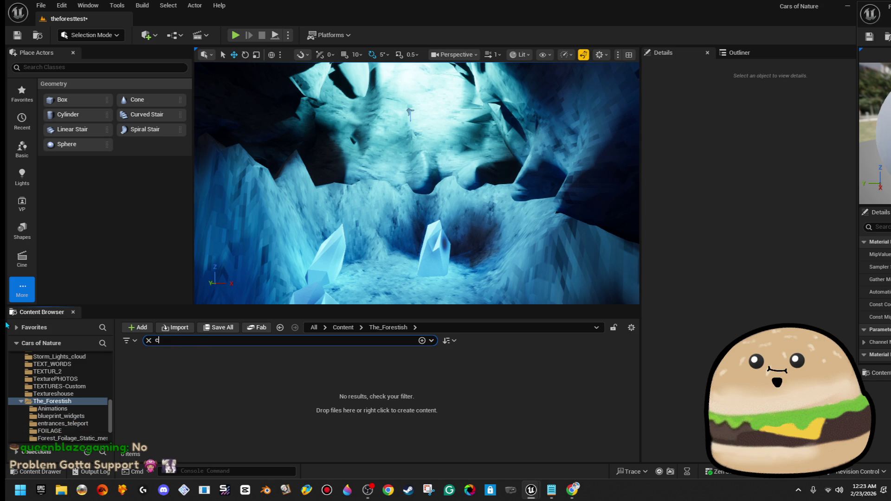
type("rystal")
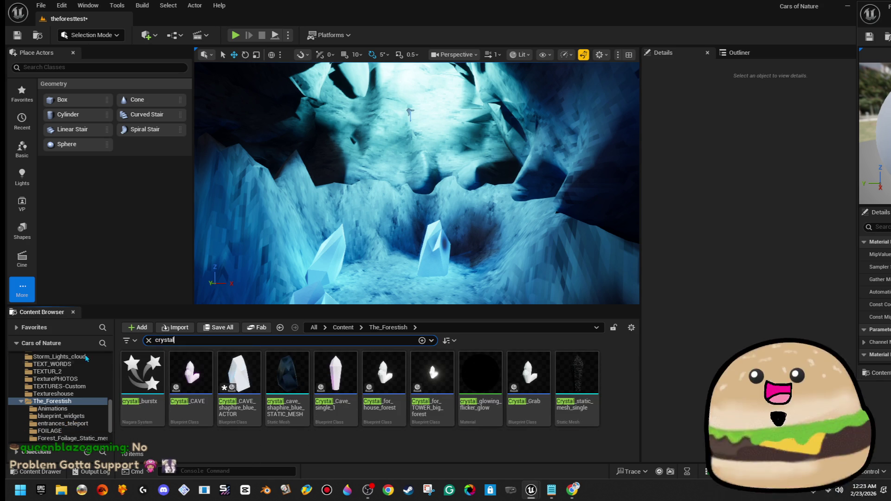
left_click(303, 382)
mouse_move(303, 381)
left_mouse_down()
mouse_move(385, 320)
mouse_move(385, 171)
left_mouse_up()
key("f")
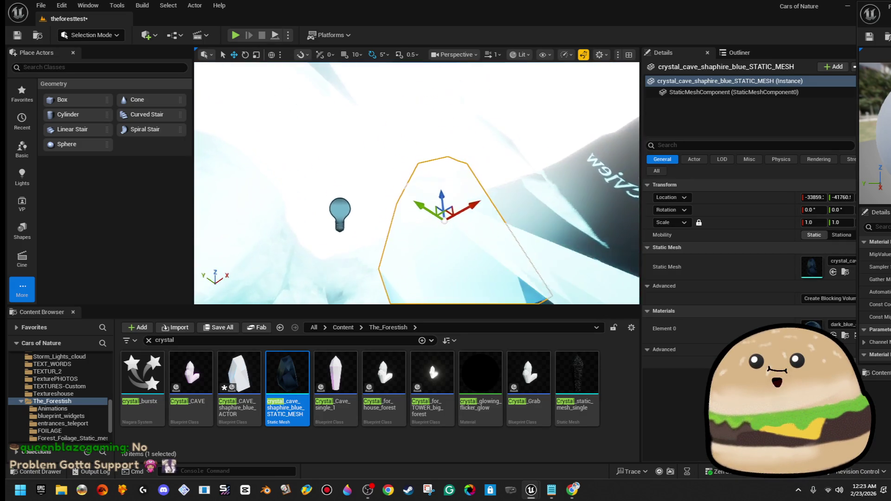
key("e")
left_click_drag(420, 205, 418, 201)
left_click(418, 200)
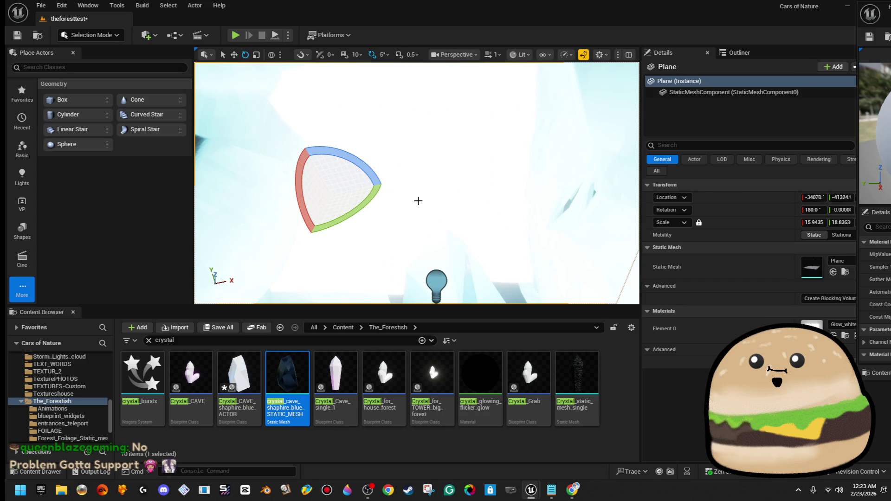
key("ctrl+z")
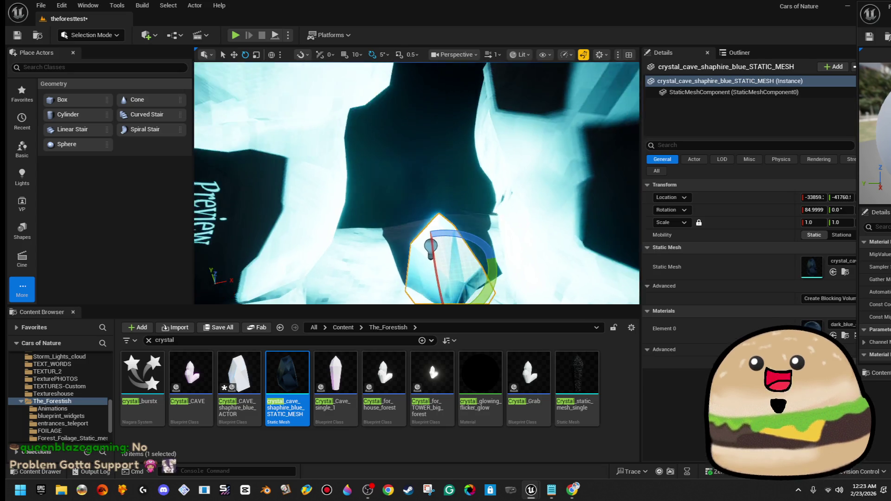
- Shift the placed crystal mesh slightly sideways and enlarge it to about 1.6 scale
mouse_move(417, 183)
left_mouse_down()
mouse_move(389, 184)
mouse_move(408, 175)
mouse_move(358, 100)
mouse_move(213, 123)
left_mouse_up()
key("f")
key("w")
key("f")
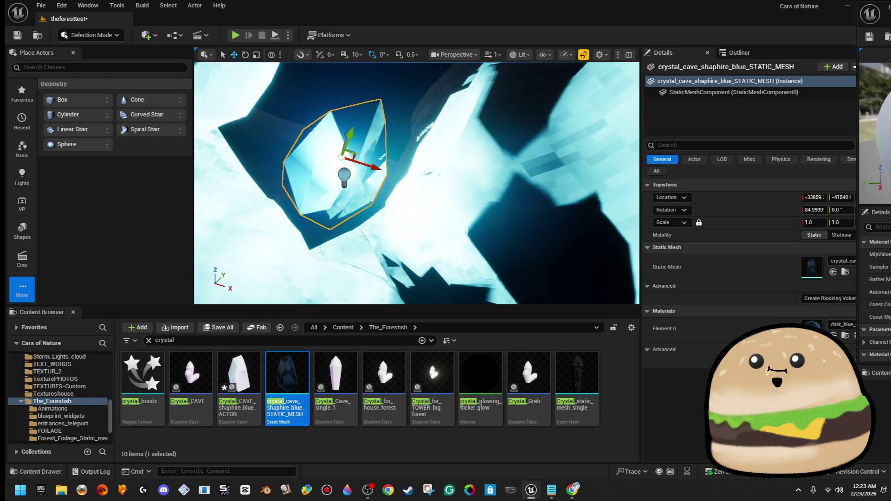
mouse_move(374, 198)
left_mouse_down()
mouse_move(409, 195)
mouse_move(341, 188)
left_mouse_up()
mouse_move(418, 185)
left_mouse_down()
mouse_move(386, 208)
mouse_move(394, 190)
mouse_move(427, 186)
mouse_move(428, 217)
left_mouse_up()
key("r")
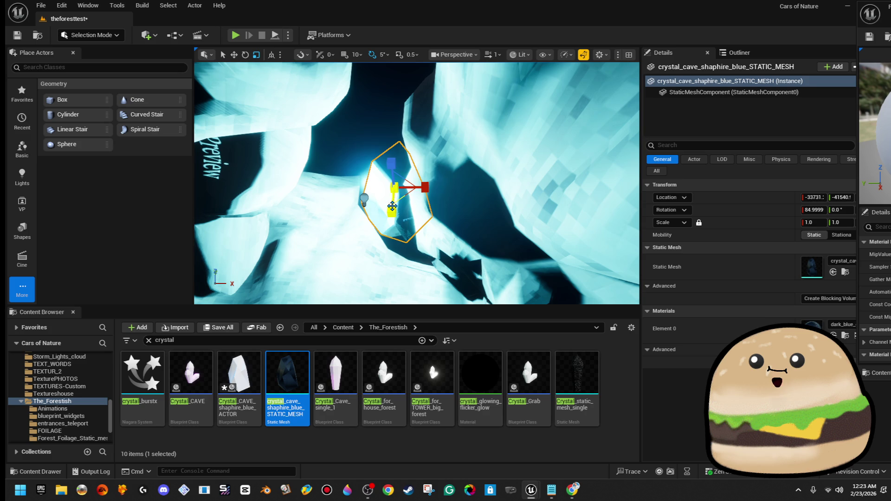
mouse_move(395, 188)
left_mouse_down()
mouse_move(403, 189)
mouse_move(363, 182)
mouse_move(369, 211)
mouse_move(367, 195)
mouse_move(364, 205)
mouse_move(378, 205)
mouse_move(382, 172)
mouse_move(372, 146)
mouse_move(480, 129)
mouse_move(461, 149)
mouse_move(463, 181)
mouse_move(420, 190)
mouse_move(312, 188)
mouse_move(336, 177)
left_mouse_up()
- Alt-drag a copy of the crystal mesh into place, then resize it and give it a new tilt
key("w")
left_click_drag(310, 110, 478, 234)
key("e")
left_click_drag(424, 195, 457, 231)
key("r")
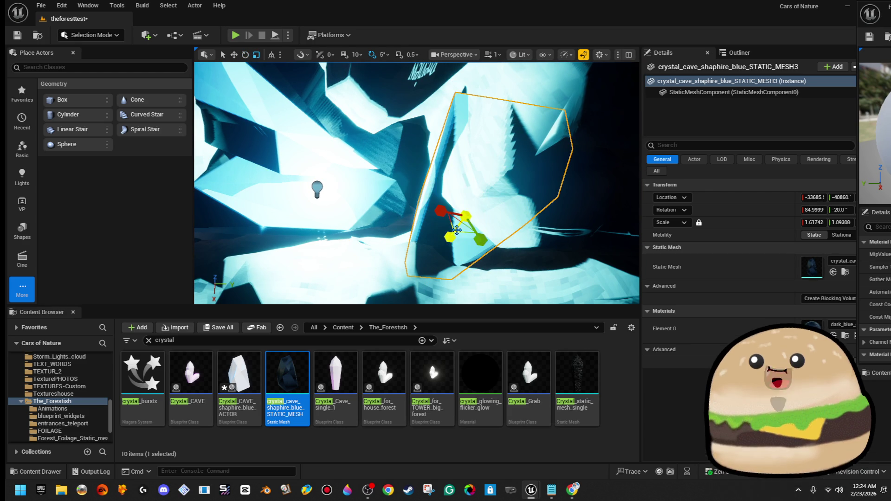
key("e")
key("r")
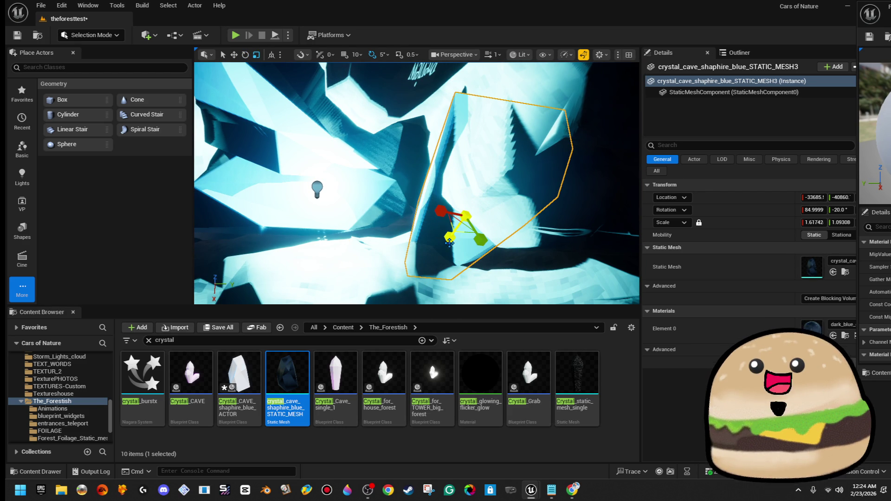
left_click_drag(449, 241, 483, 226)
key("e")
mouse_move(430, 219)
left_mouse_down()
mouse_move(497, 225)
mouse_move(417, 251)
mouse_move(428, 265)
mouse_move(440, 234)
left_mouse_up()
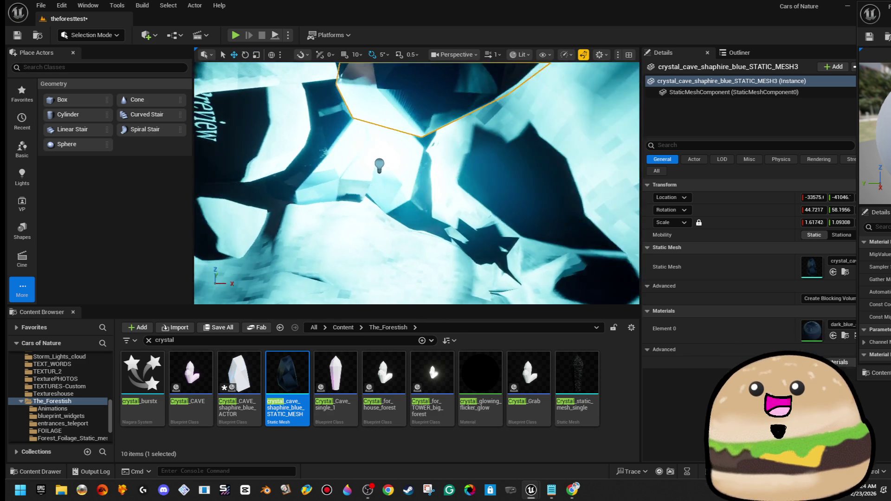
- Rotate STATIC_MESH2 and STATIC_MESH to varied angles so they jut from the cave rock
left_click(407, 203)
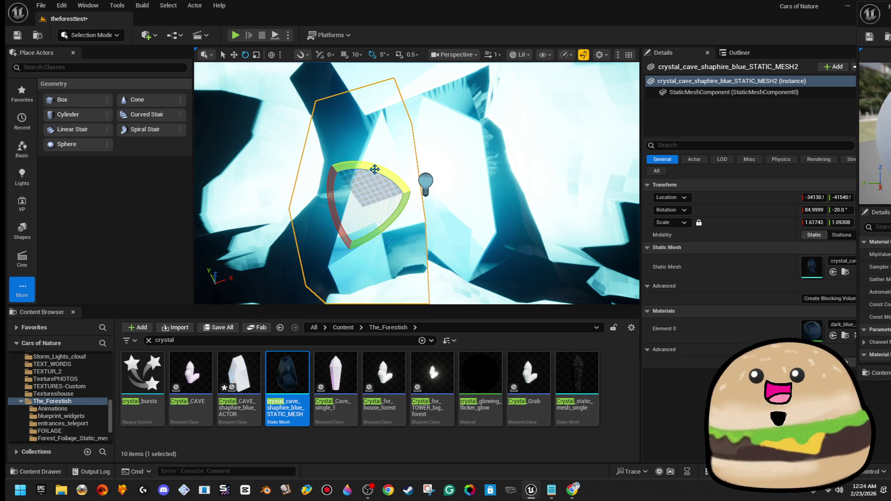
left_click_drag(404, 186, 420, 207)
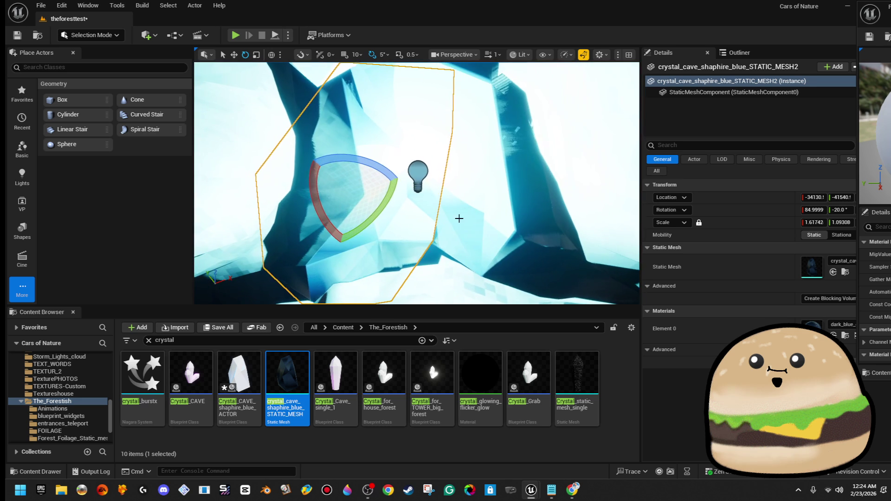
left_click_drag(487, 158, 494, 179)
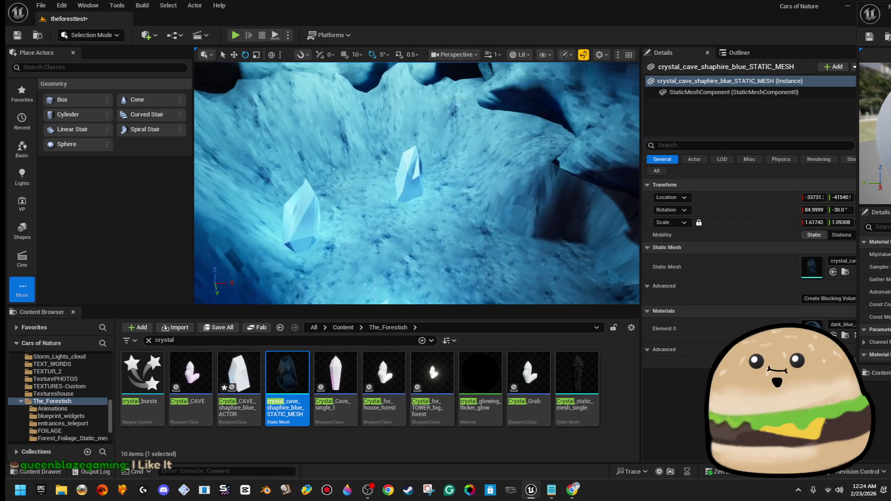
left_click(415, 213)
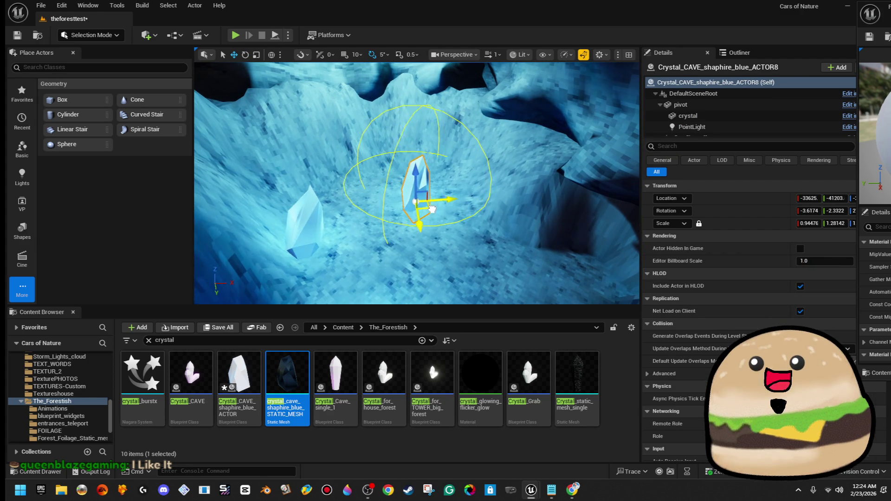
- Move crystal actor ACTOR8 across the floor toward the wall and enlarge it slightly
left_click_drag(411, 200, 533, 246)
key("r")
key("f")
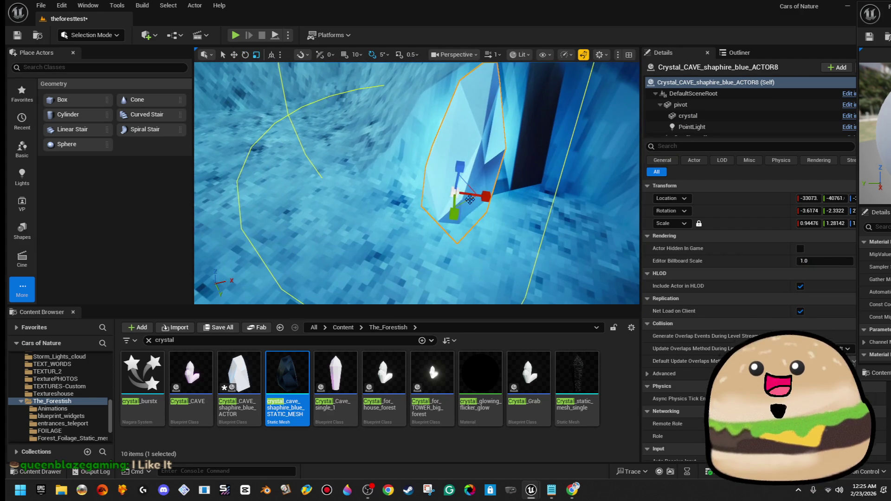
left_click_drag(457, 195, 459, 191)
key("w")
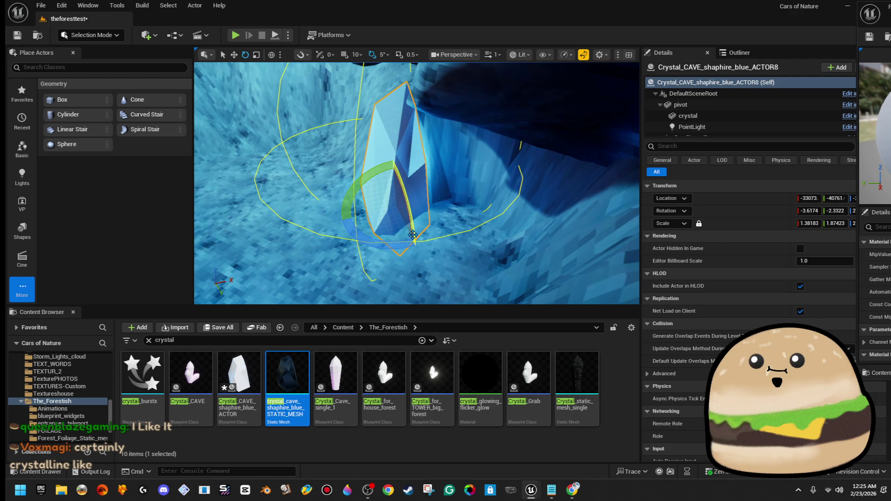
scroll(379, 244, "up", 5)
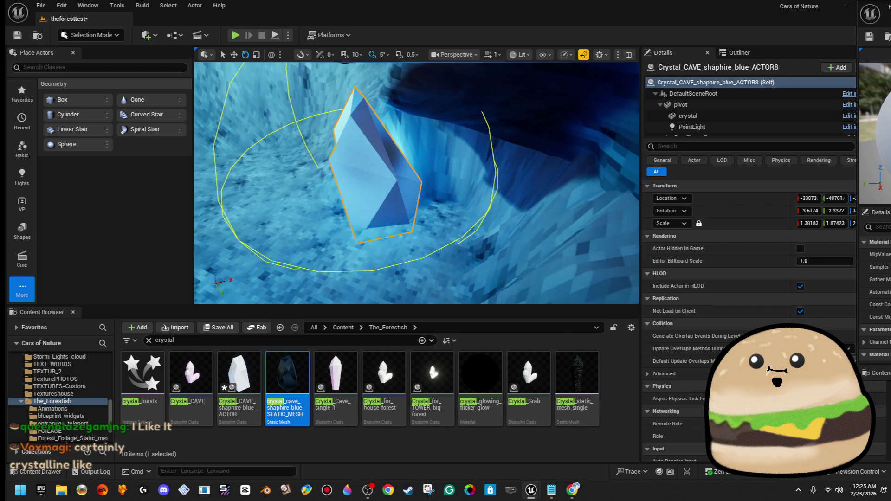
key("w")
mouse_move(370, 207)
left_mouse_down()
mouse_move(469, 251)
mouse_move(441, 255)
left_mouse_up()
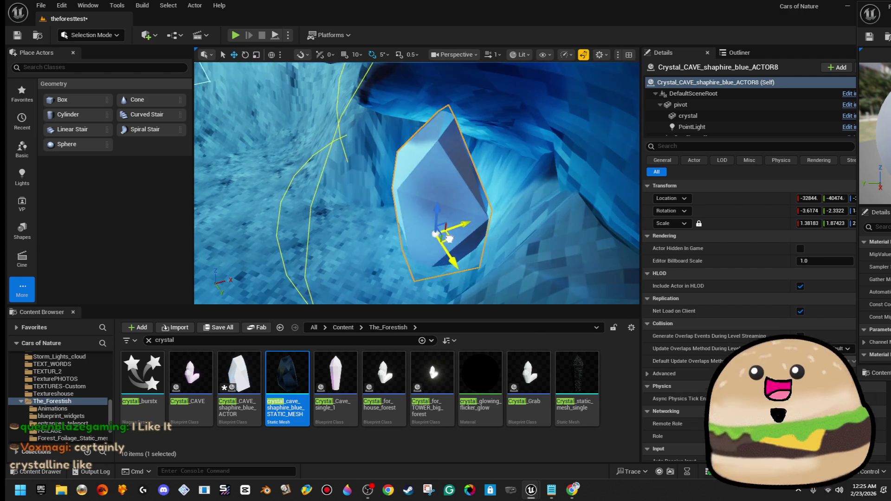
- Tilt ACTOR8 about 15°, stretch one scale axis to 2.24696, then start Play In Editor
key("e")
left_click_drag(433, 212, 495, 217)
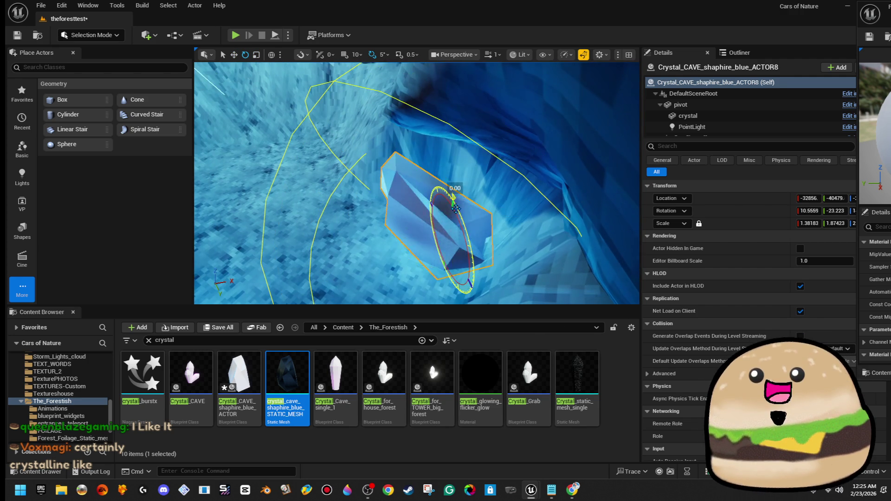
key("f")
key("r")
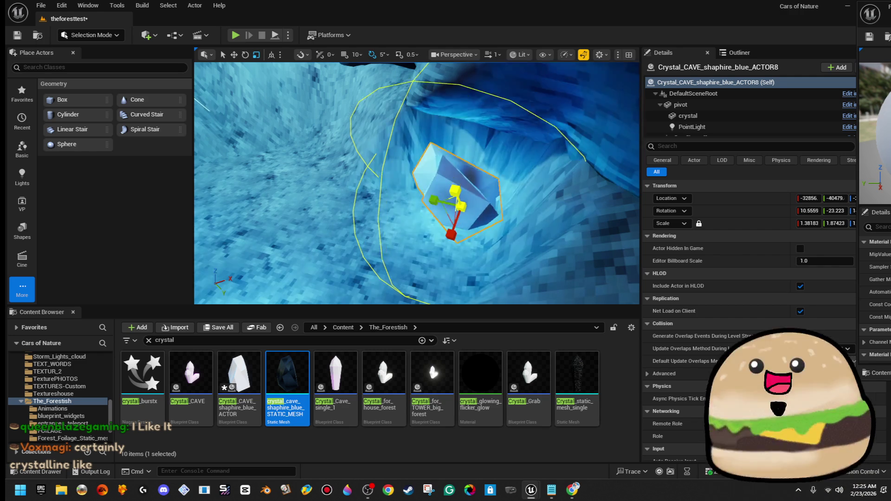
mouse_move(416, 230)
left_mouse_down()
mouse_move(404, 227)
mouse_move(415, 230)
left_mouse_up()
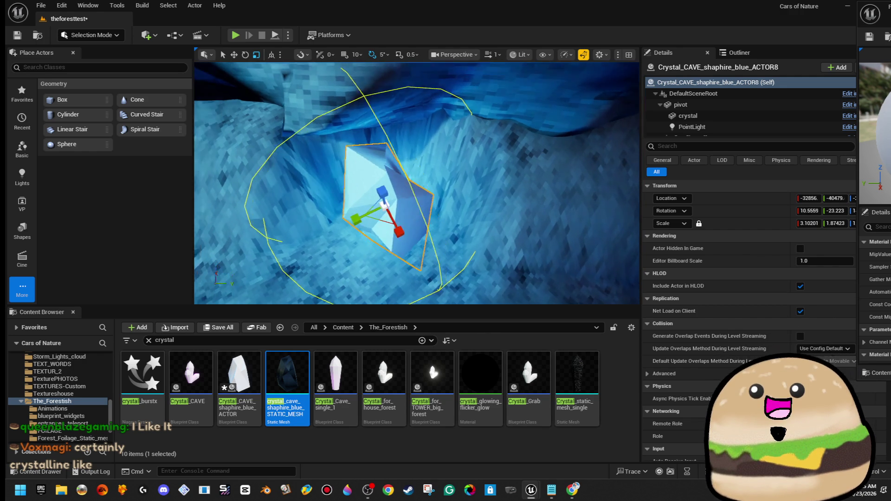
key("e")
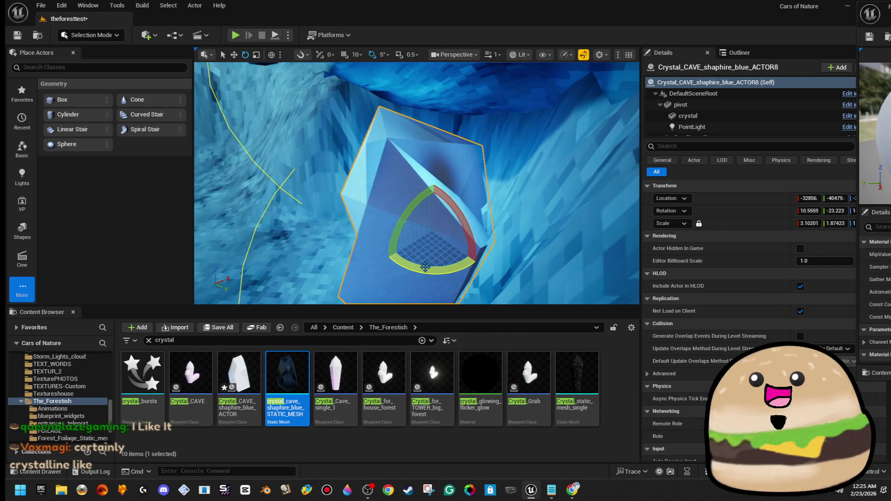
key("r")
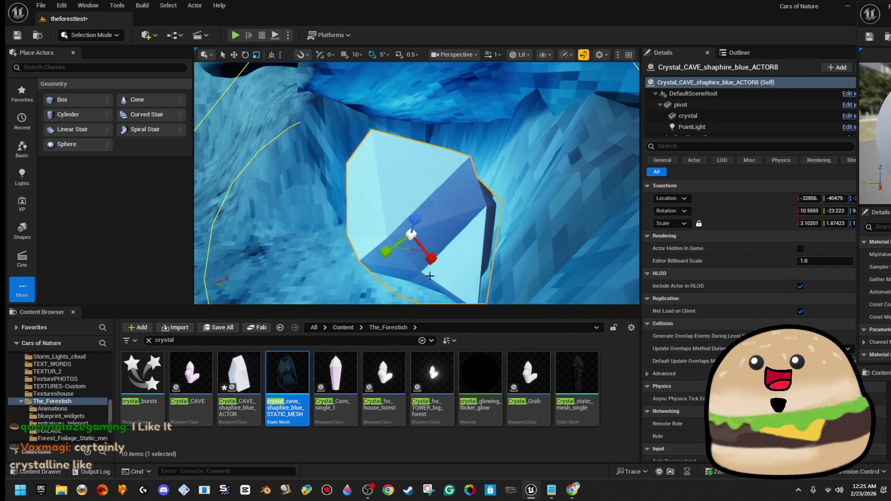
mouse_move(417, 250)
left_mouse_down()
mouse_move(434, 230)
mouse_move(416, 199)
left_mouse_up()
key("w")
key("F11")
key("F11")
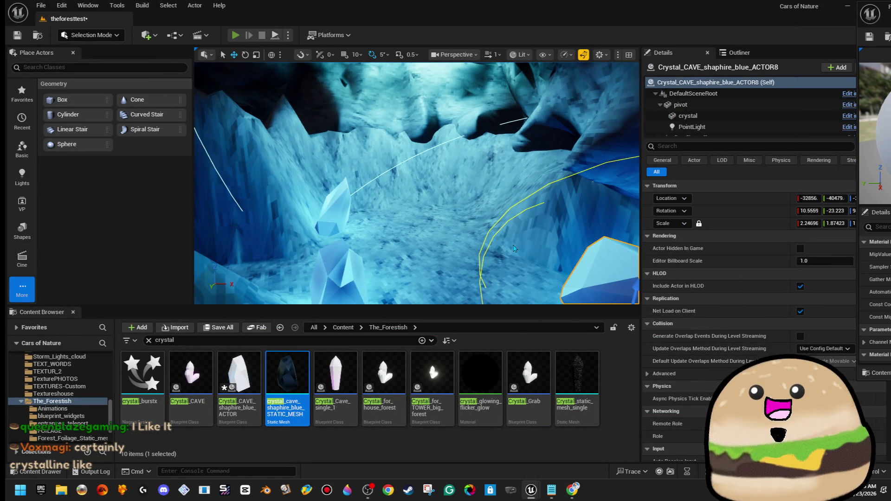
key("alt+p")
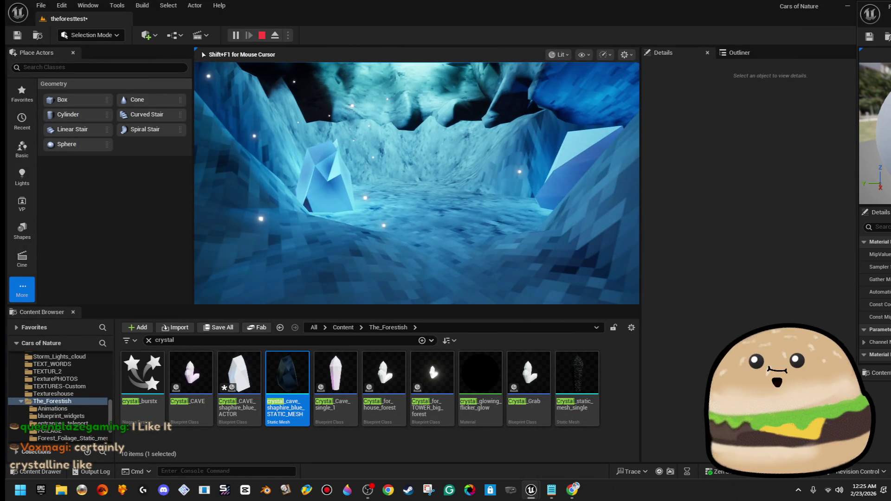
- Preview the level full screen, open the large crystal's Blueprint for editing, then restore the editor layout
key("F11")
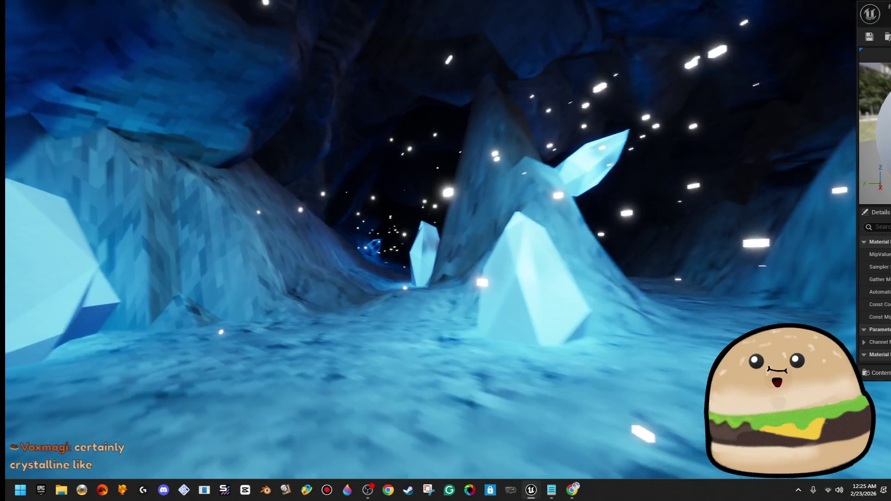
key("Escape")
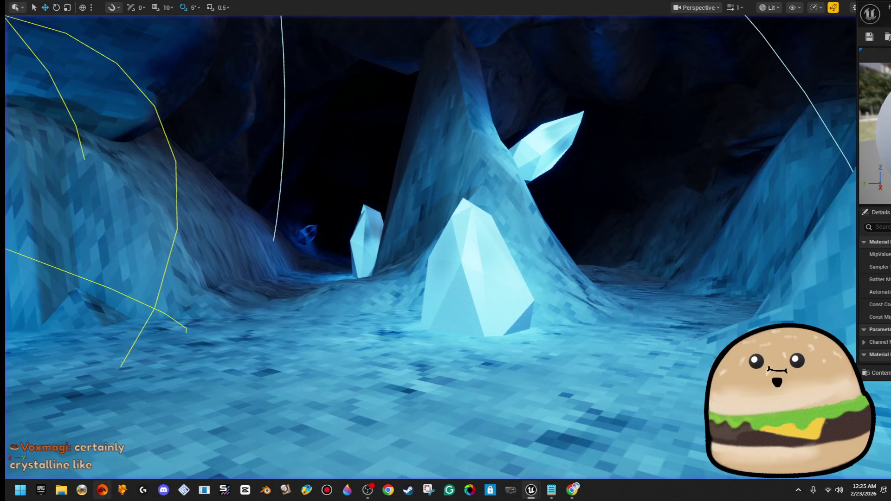
left_click(506, 255)
right_click(493, 262)
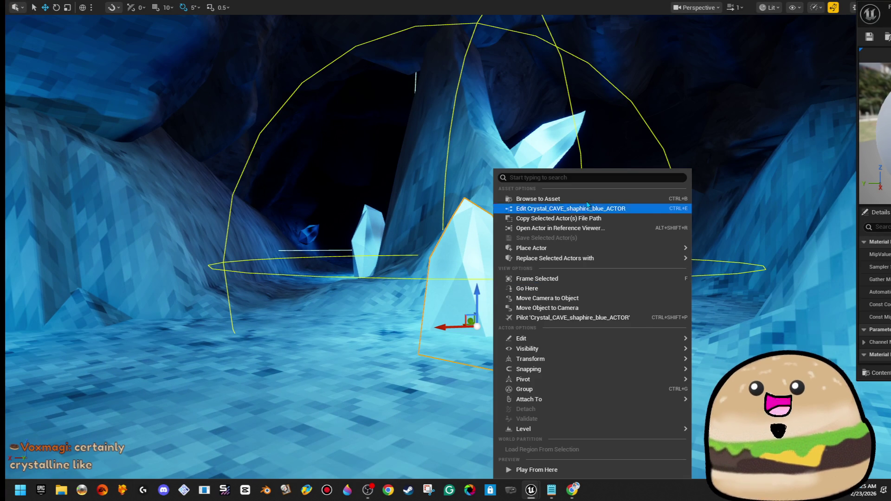
left_click(587, 209)
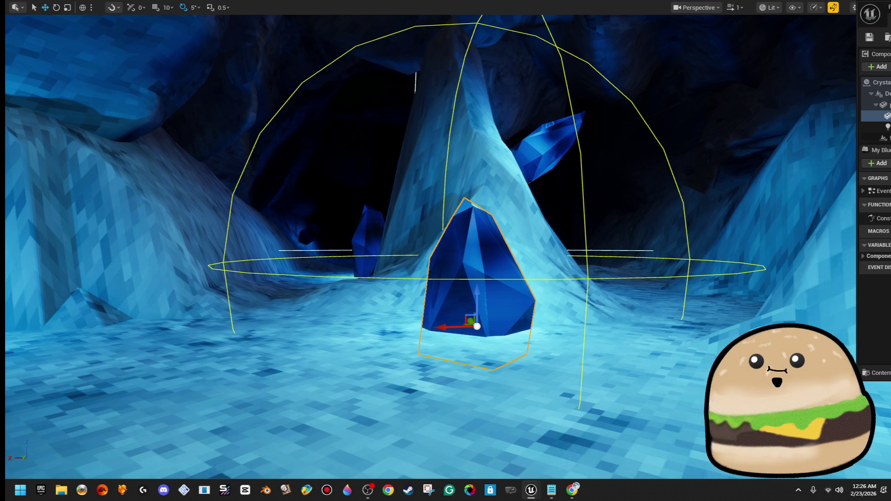
key("alt+Tab")
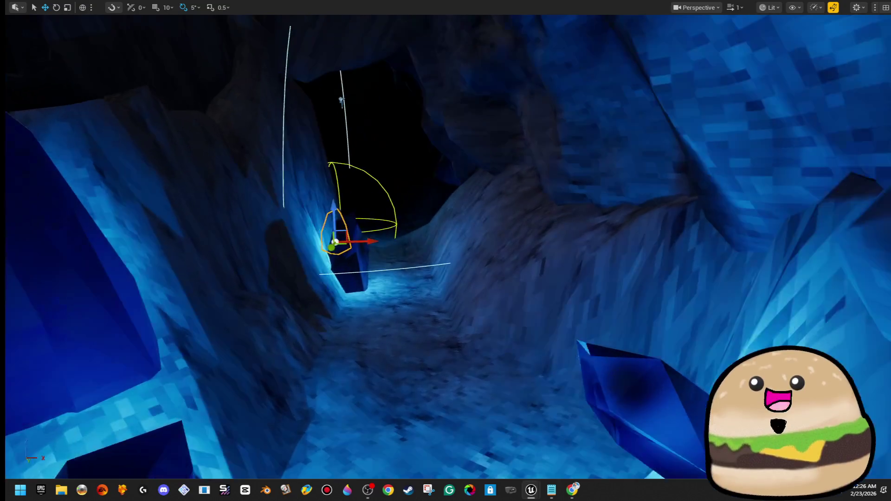
key("F11")
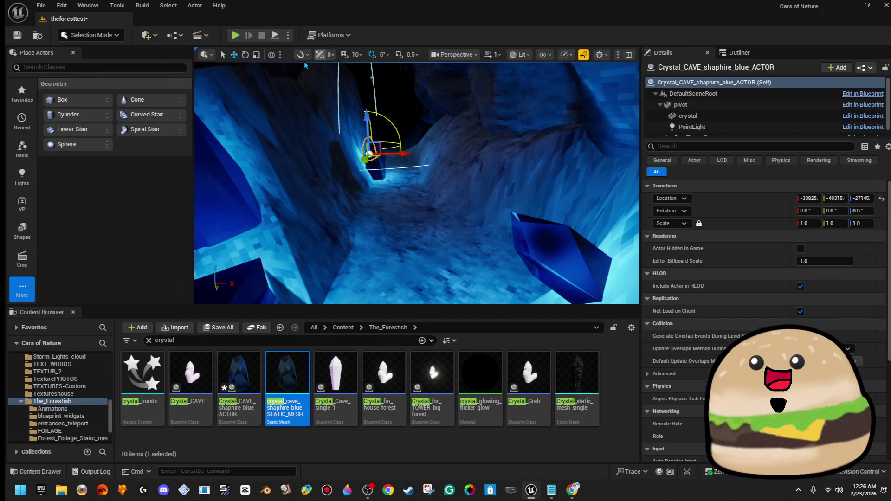
- Play-test the cave level in full screen, then stop and return to the level viewport
key("alt+p")
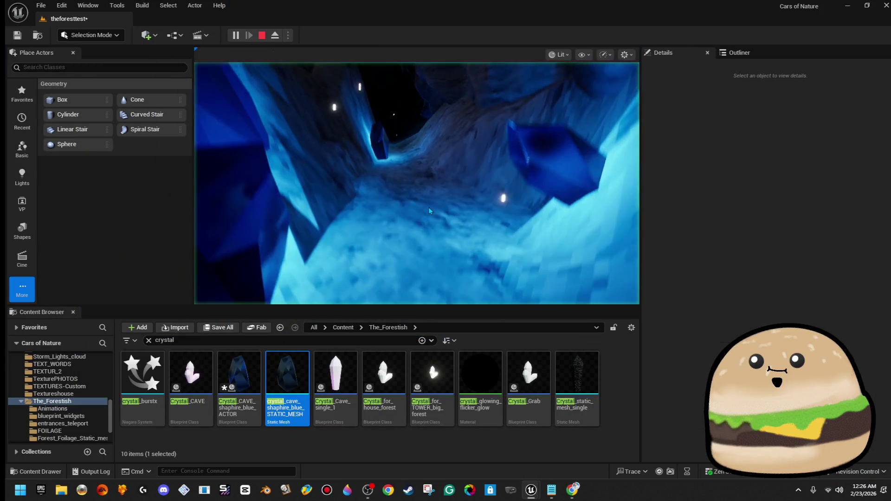
key("F11")
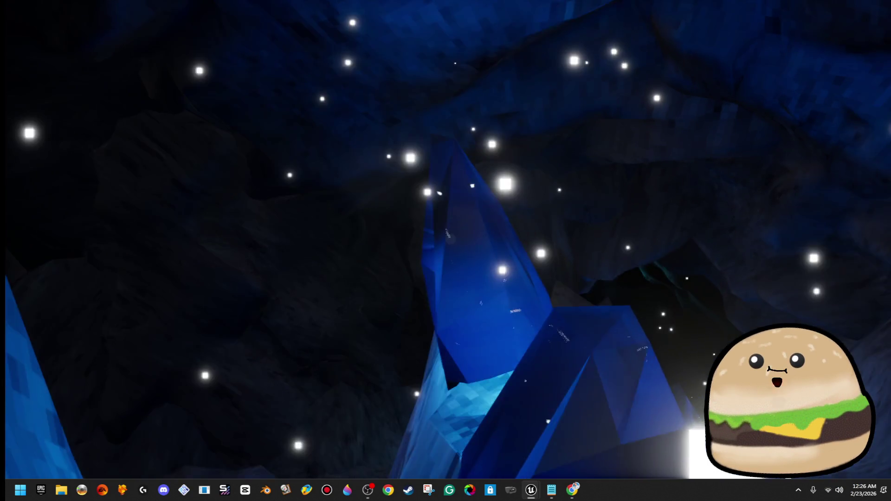
key("F11")
key("F11")
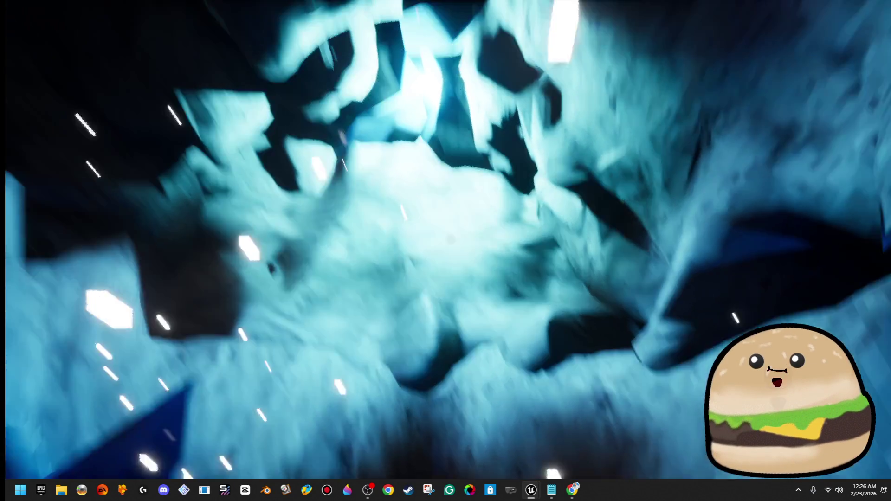
key("Escape")
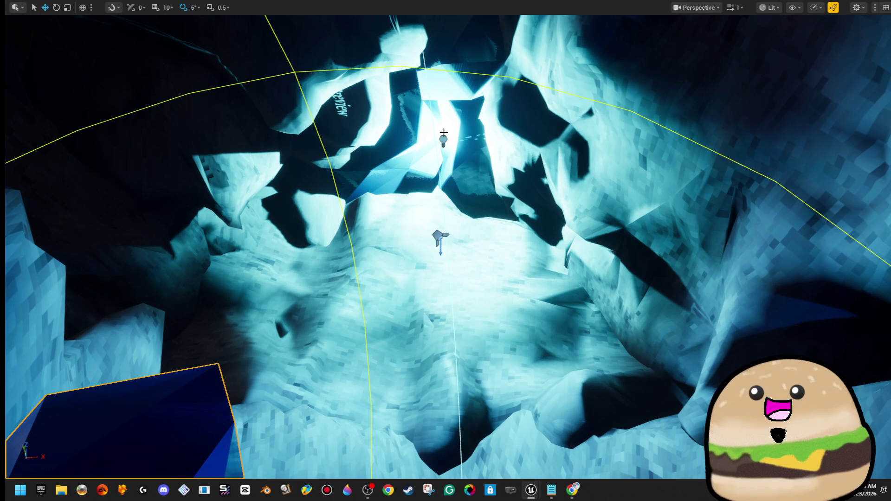
- Select only the spotlight and change its light colour to a deeper blue
left_click(443, 138)
key("F11")
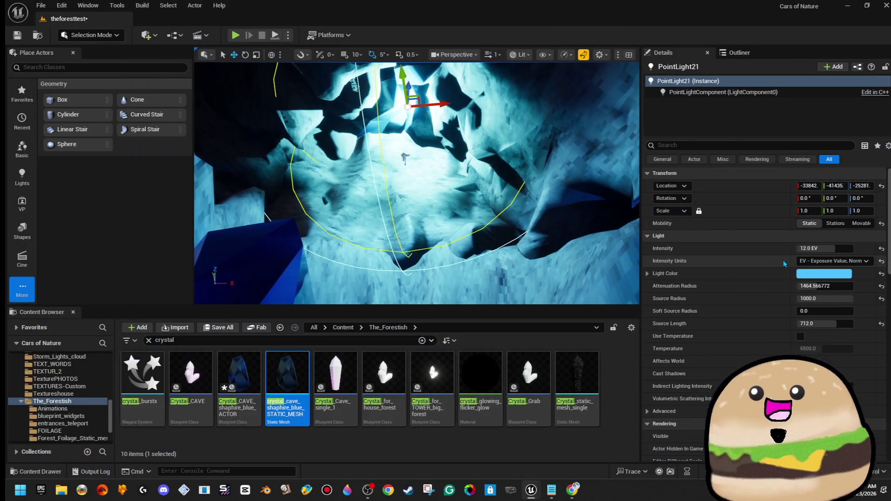
left_click(405, 157, "ctrl")
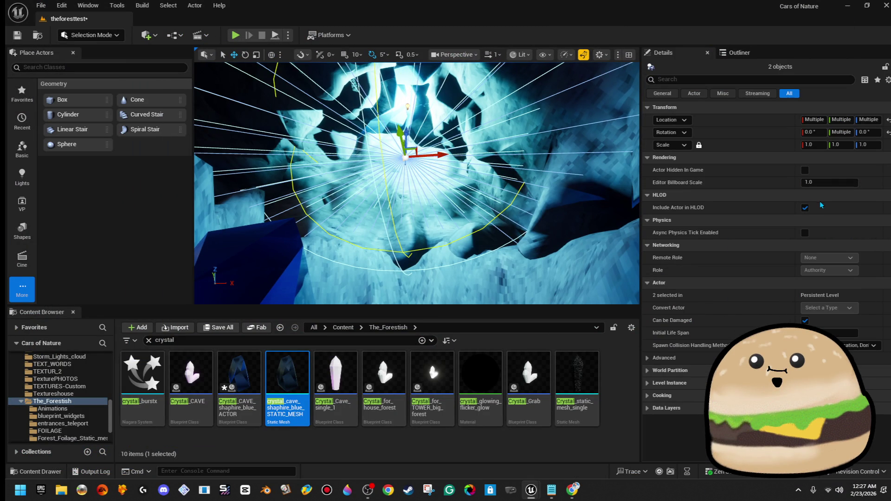
left_click(405, 158)
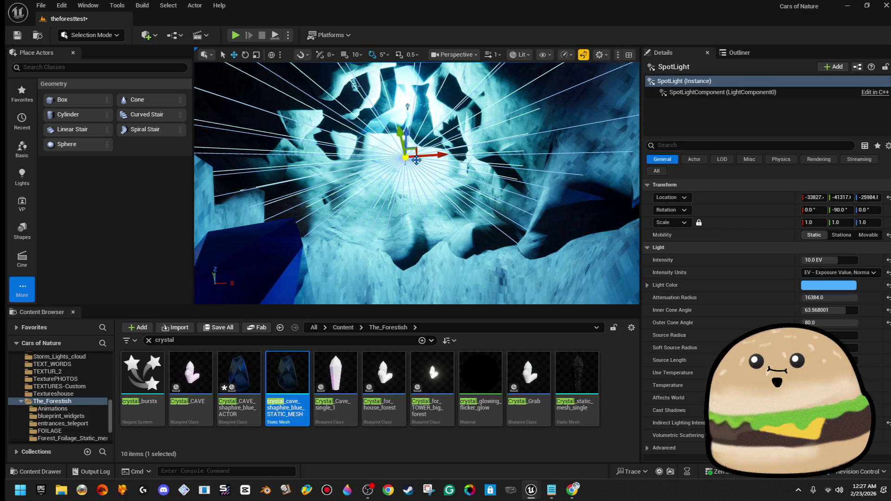
left_click(853, 286)
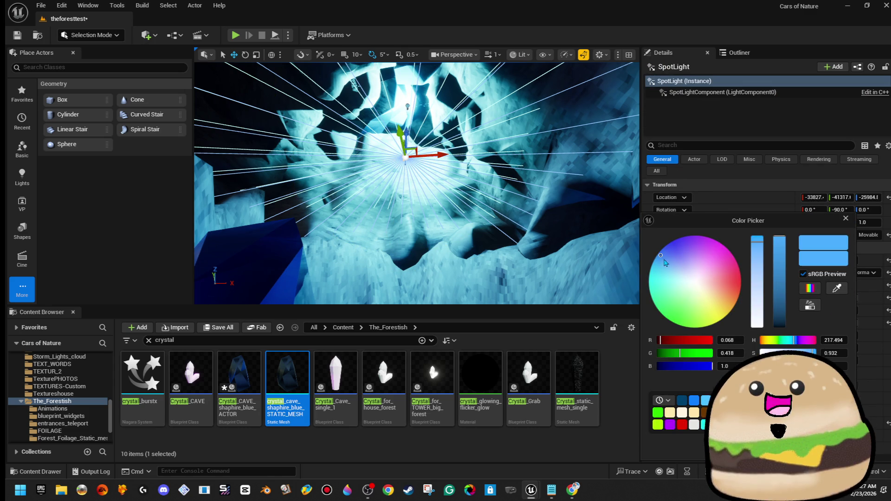
left_click_drag(664, 263, 662, 249)
- Give the point light a deeper blue colour and lower it slightly in the cave
left_click_drag(574, 241, 577, 200)
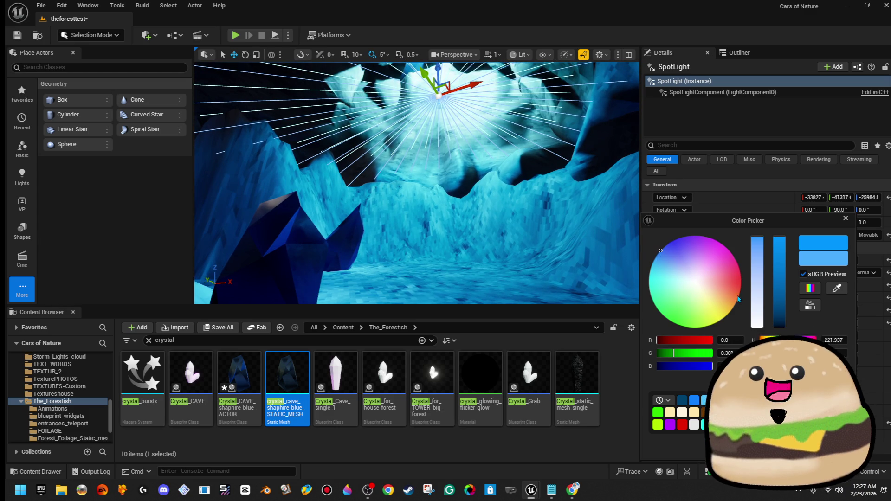
left_click_drag(527, 215, 527, 204)
left_click_drag(461, 140, 460, 124)
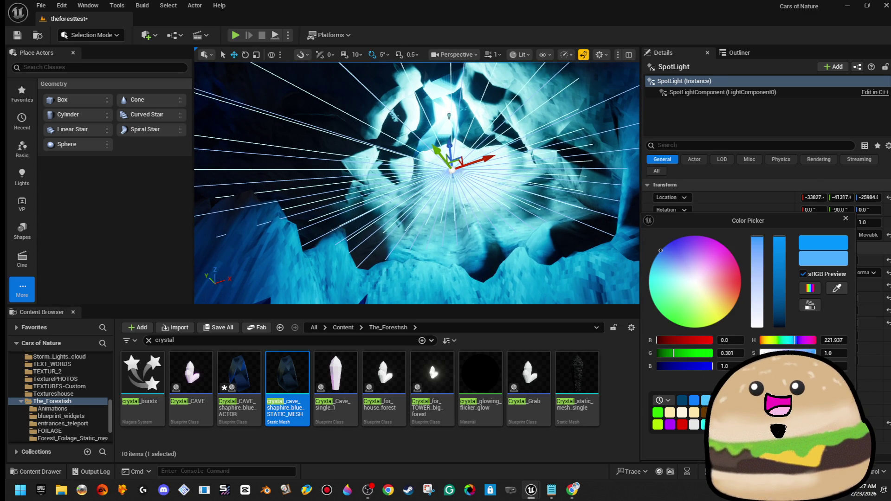
left_click(461, 126)
left_click(838, 275)
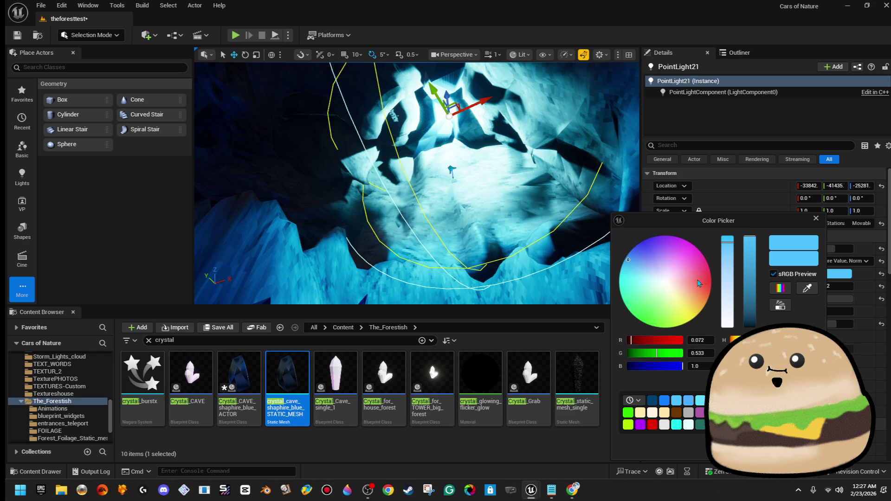
left_click_drag(639, 265, 630, 252)
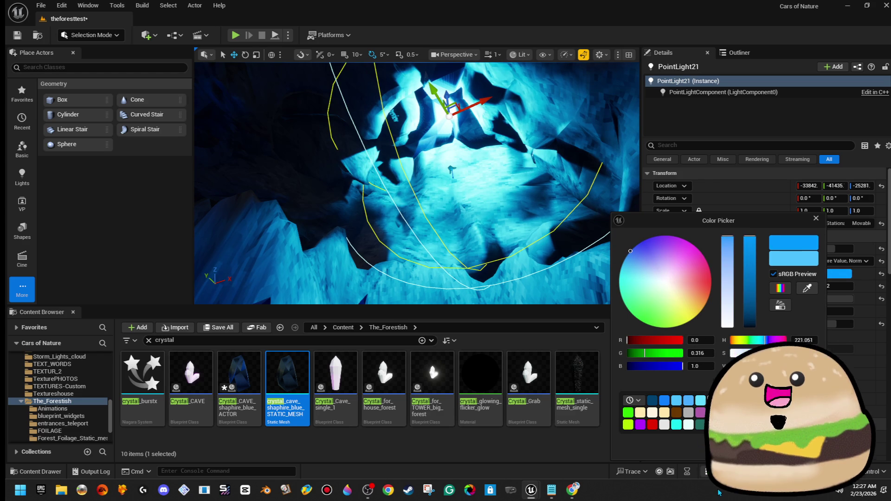
left_click_drag(418, 186, 418, 199)
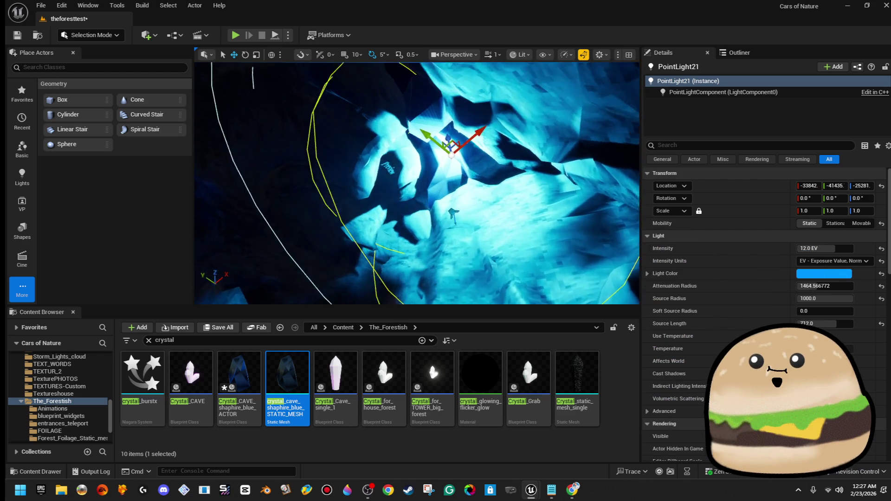
left_click_drag(539, 241, 539, 247)
mouse_move(449, 224)
left_mouse_down()
mouse_move(452, 248)
mouse_move(453, 225)
mouse_move(368, 190)
mouse_move(373, 178)
mouse_move(348, 181)
mouse_move(345, 172)
mouse_move(397, 186)
mouse_move(403, 201)
left_mouse_up()
- Shift the sapphire crystal actor left along the tunnel wall
left_click(415, 156)
mouse_move(417, 240)
left_mouse_down()
mouse_move(408, 235)
mouse_move(417, 240)
mouse_move(441, 214)
mouse_move(288, 74)
mouse_move(351, 220)
mouse_move(314, 88)
left_mouse_up()
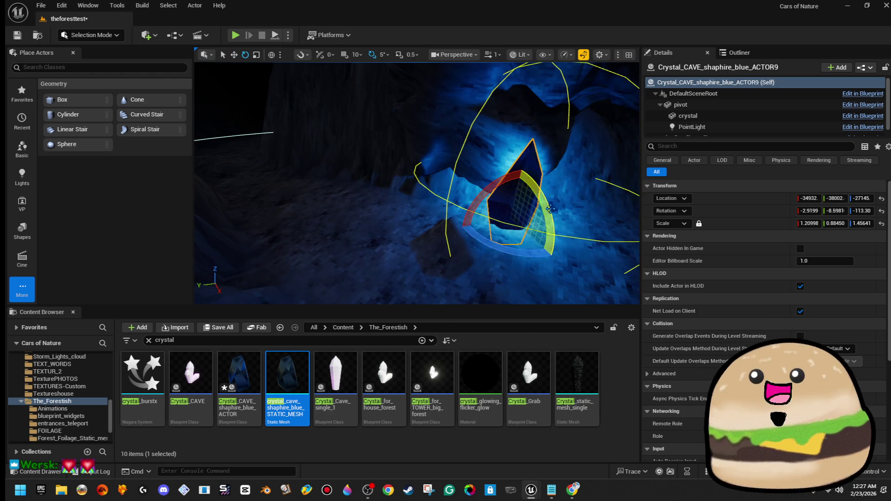
left_click_drag(511, 226, 456, 205)
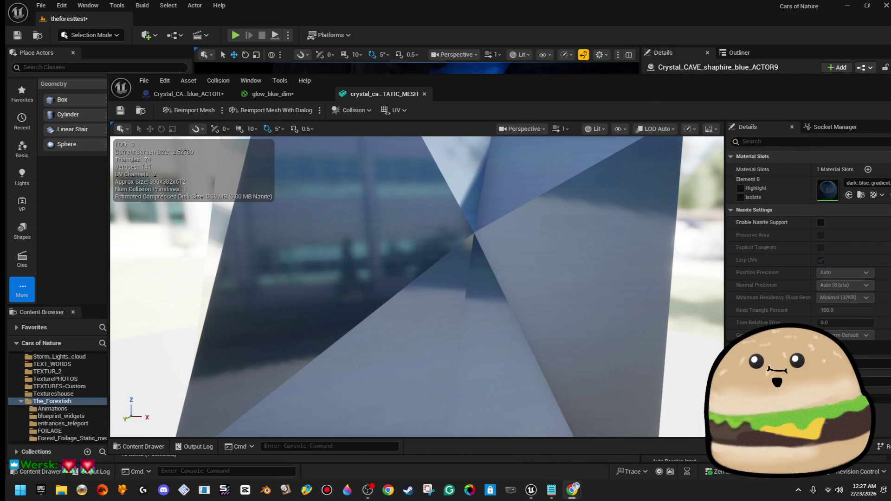
- Adjust the PointLight Intensity in the crystal actor's Blueprint, then move the Blueprint window off the level
scroll(584, 320, "down", 5)
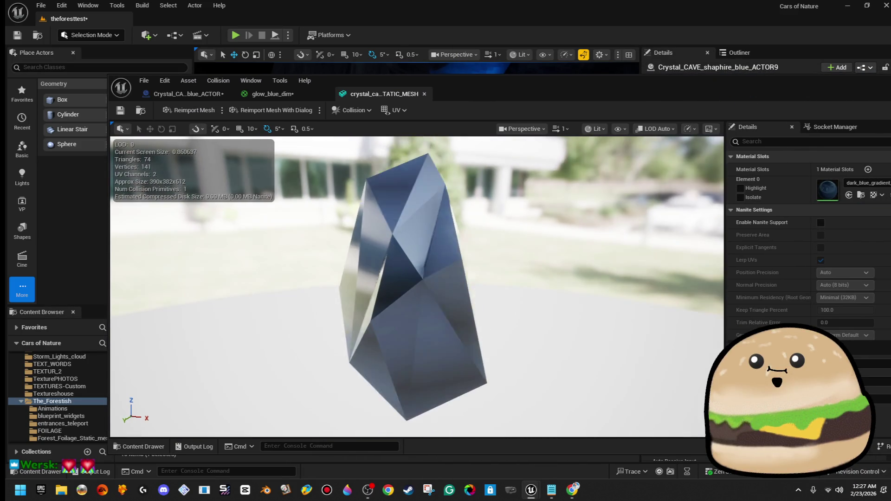
left_click(273, 93)
left_click(185, 94)
mouse_move(388, 239)
left_mouse_down()
mouse_move(357, 235)
mouse_move(384, 240)
left_mouse_up()
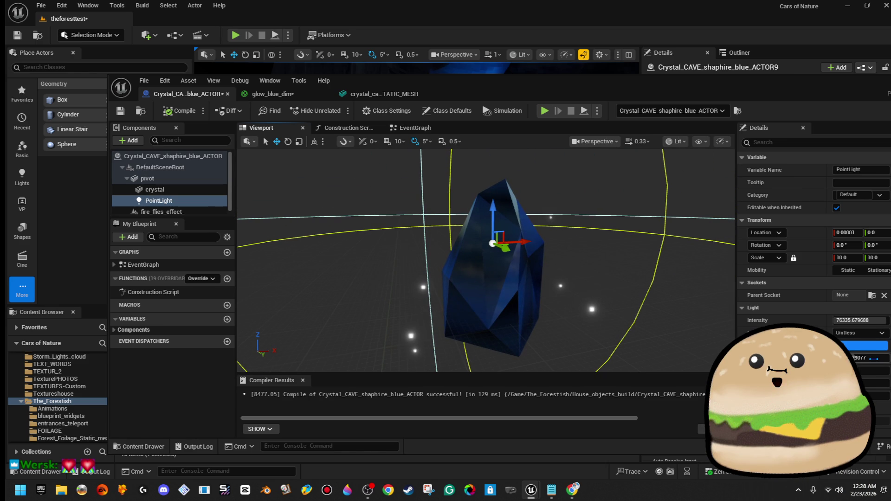
left_click_drag(861, 321, 835, 321)
mouse_move(671, 94)
left_mouse_down()
mouse_move(637, 221)
mouse_move(648, 255)
mouse_move(639, 161)
mouse_move(728, 158)
mouse_move(888, 95)
left_mouse_up()
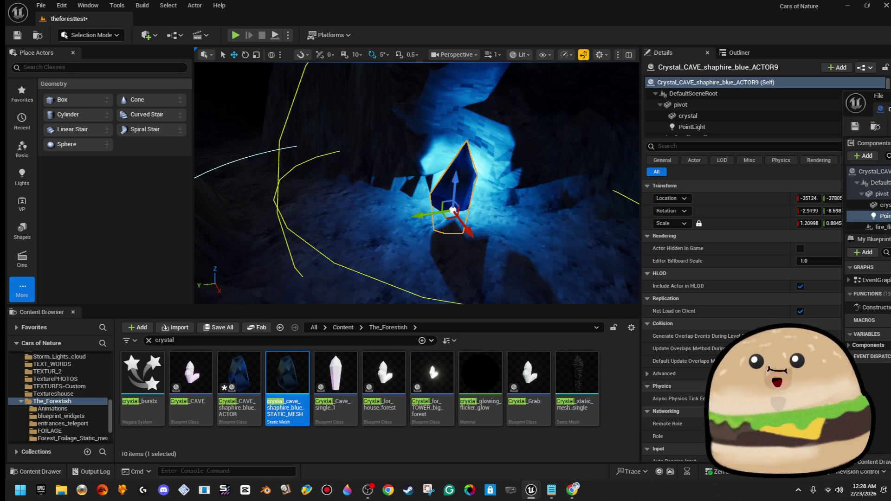
- Move the crystal Blueprint window aside, delete the selected sapphire crystal, and select another one
double_click(677, 85)
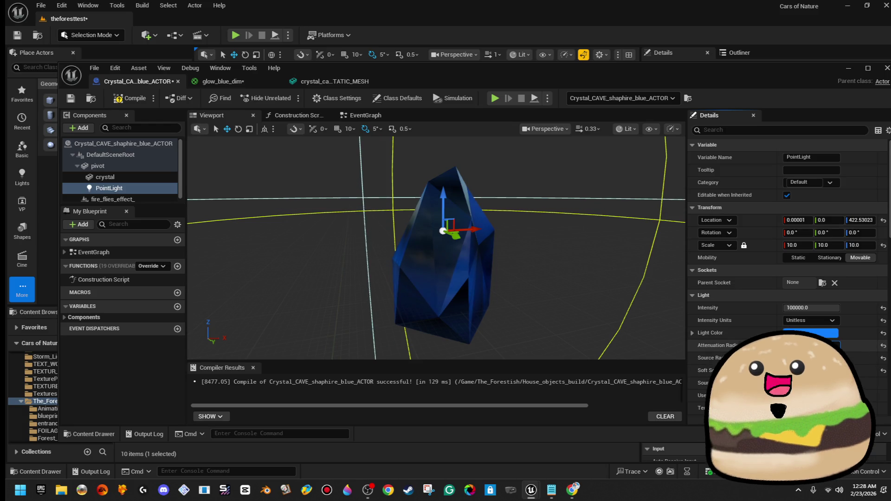
mouse_move(623, 80)
left_mouse_down()
mouse_move(890, 112)
mouse_move(890, 122)
mouse_move(890, 115)
left_mouse_up()
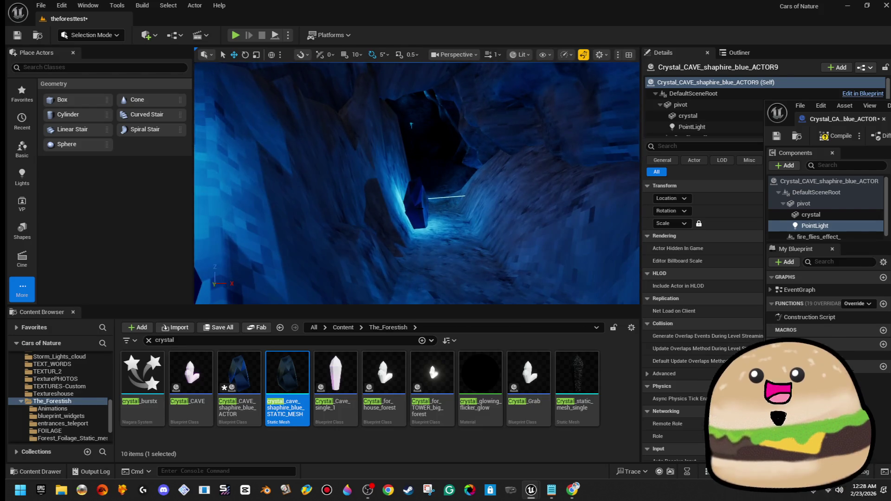
key("Delete")
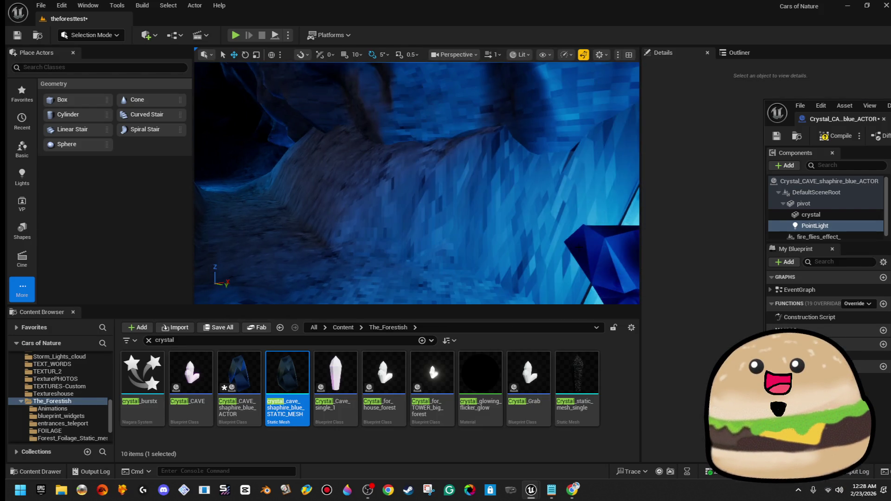
left_click(550, 241)
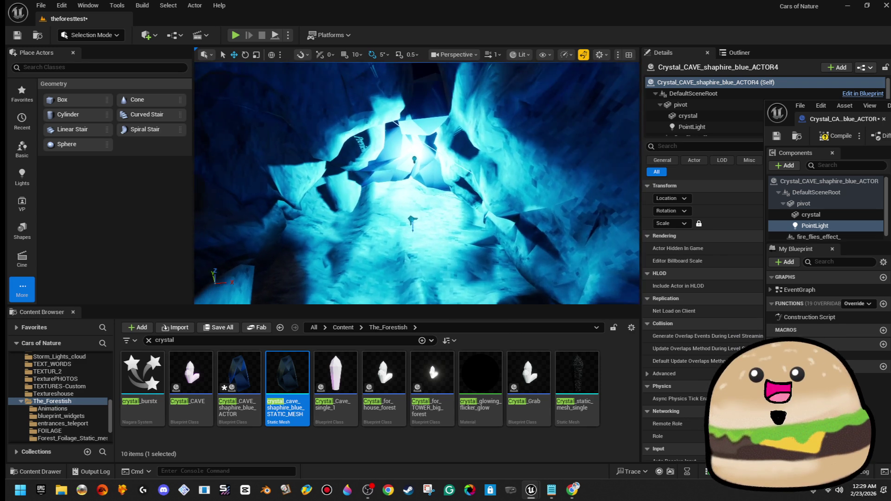
- Swing the view toward the cave wall and select the blue spotlight
left_click(419, 165)
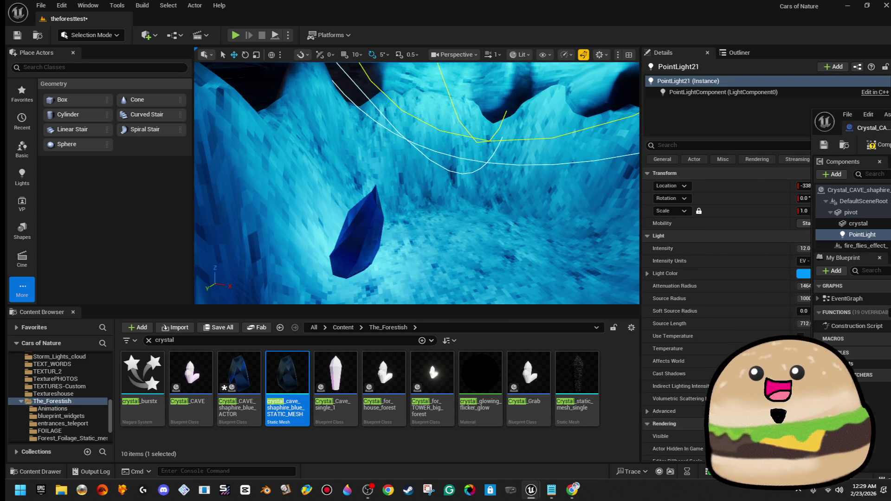
scroll(765, 316, "down", 5)
scroll(765, 302, "down", 3)
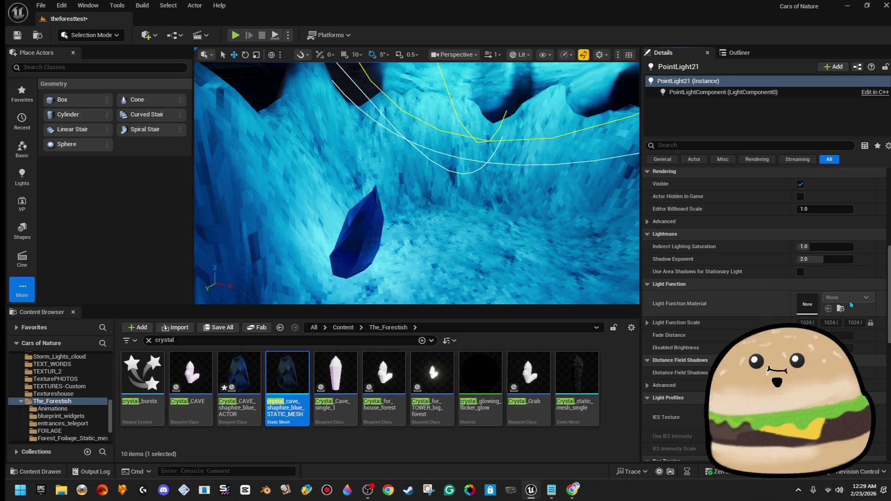
left_click_drag(417, 195, 418, 167)
left_click_drag(434, 121, 435, 102)
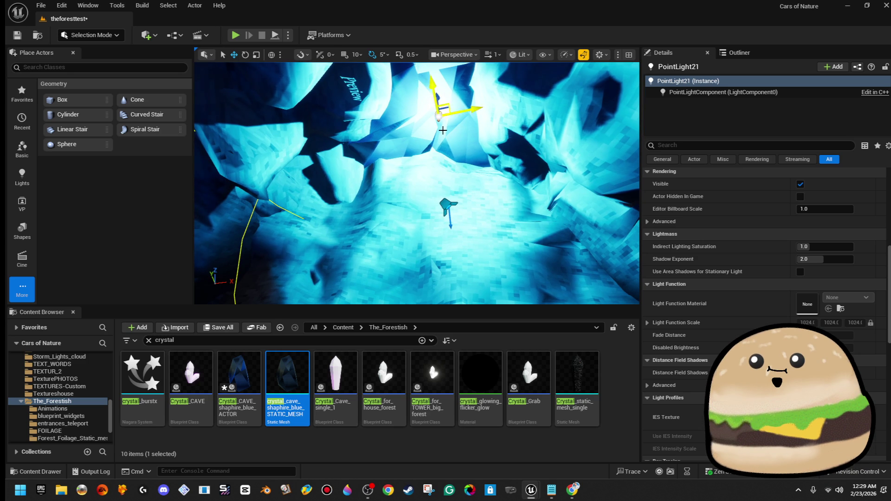
left_click(444, 205)
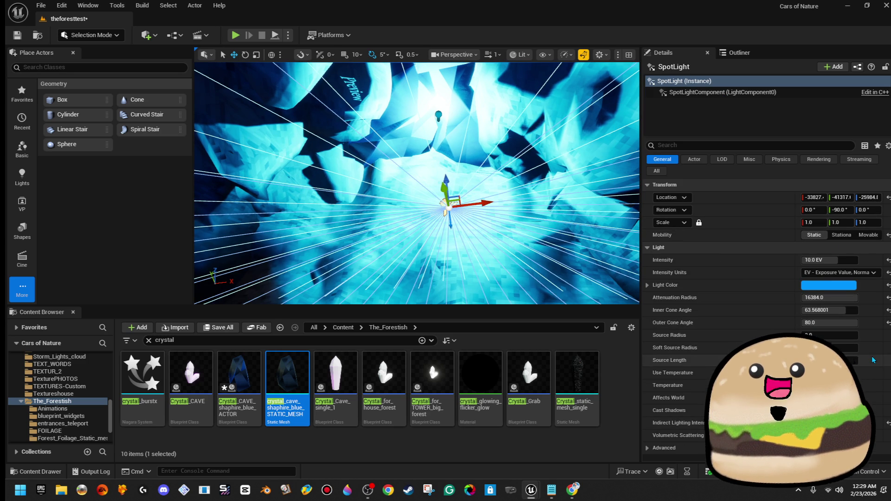
- Expand the spotlight's Light > Advanced properties in the Details panel
left_click(651, 288)
left_click(650, 288)
left_click(664, 448)
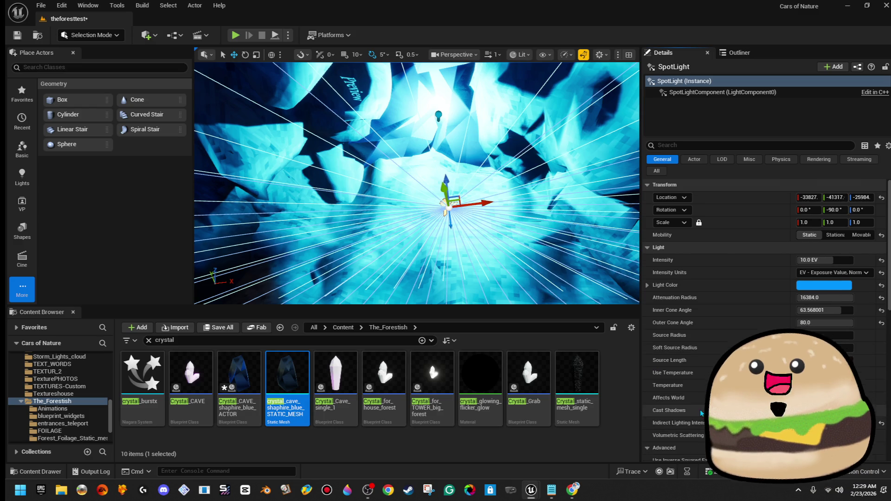
scroll(701, 413, "down", 10)
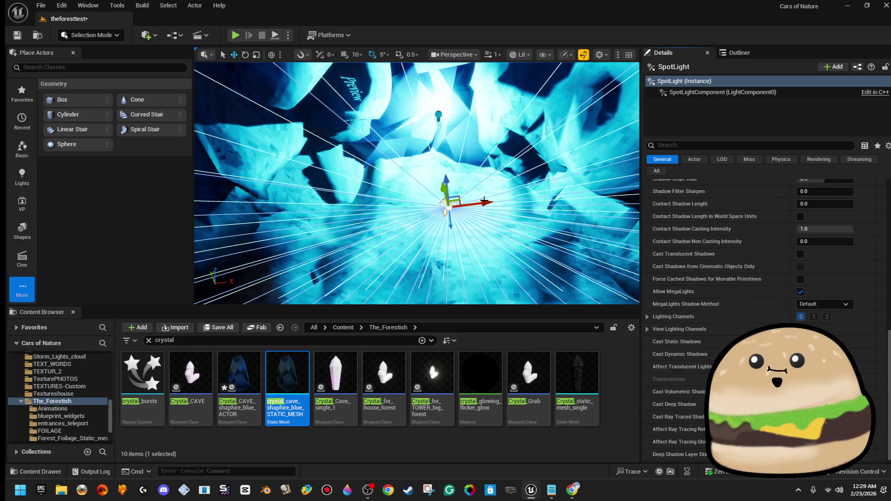
left_click(484, 201)
key("ctrl+z")
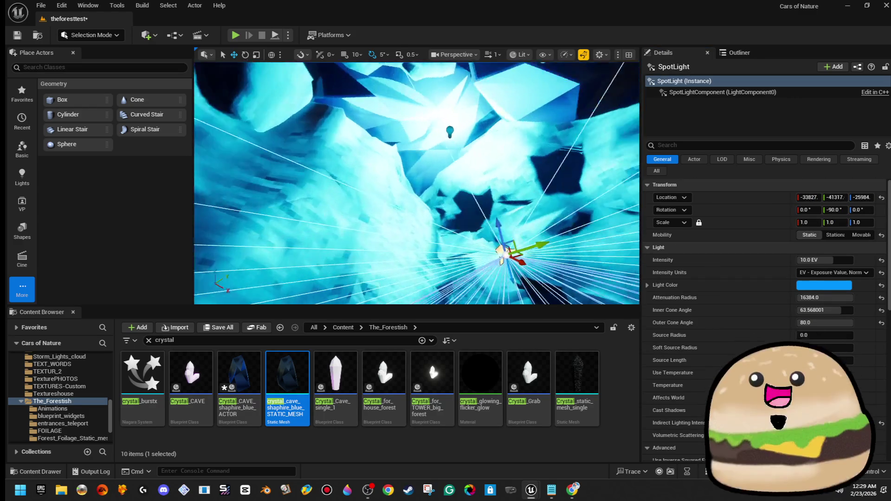
- Review the spotlight's shadow settings, then select PointLight21 above the crystals
scroll(789, 336, "down", 5)
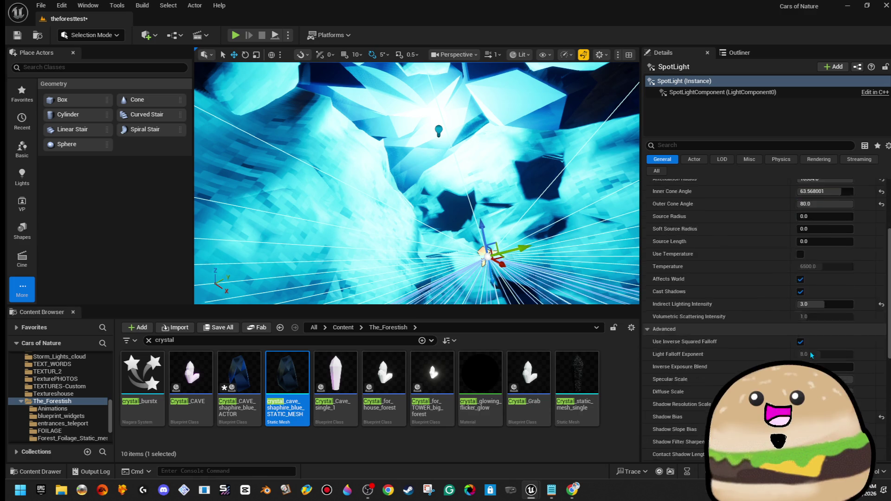
scroll(867, 367, "down", 2)
scroll(867, 367, "up", 5)
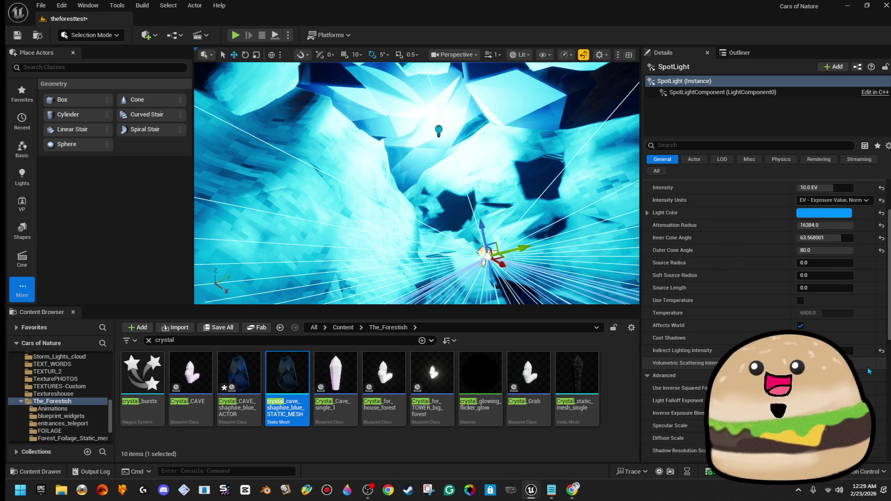
scroll(867, 371, "up", 3)
scroll(862, 287, "down", 10)
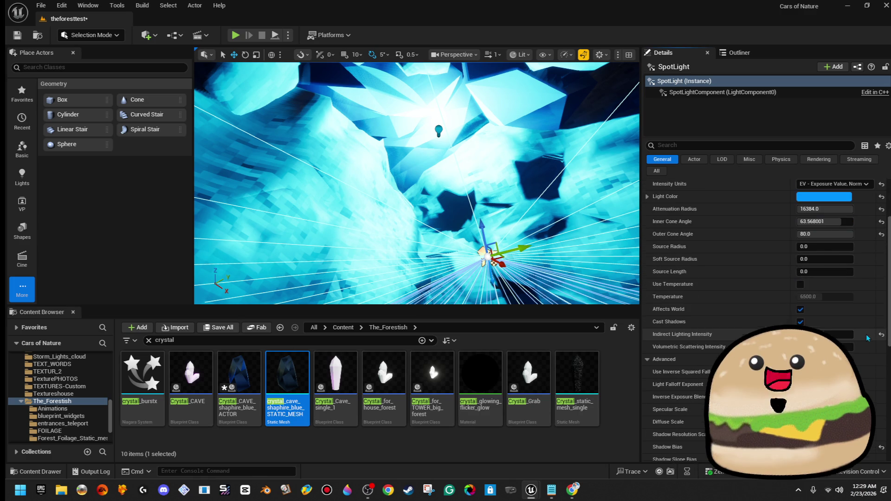
scroll(876, 341, "up", 10)
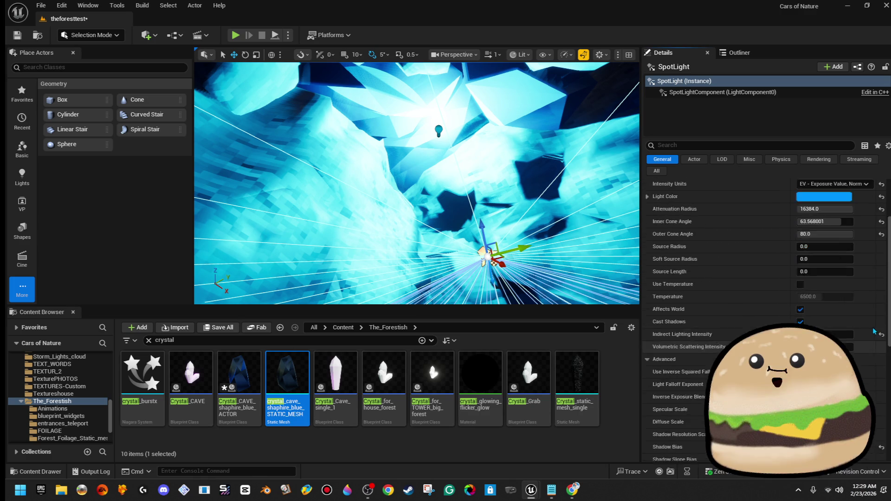
scroll(430, 144, "up", 3)
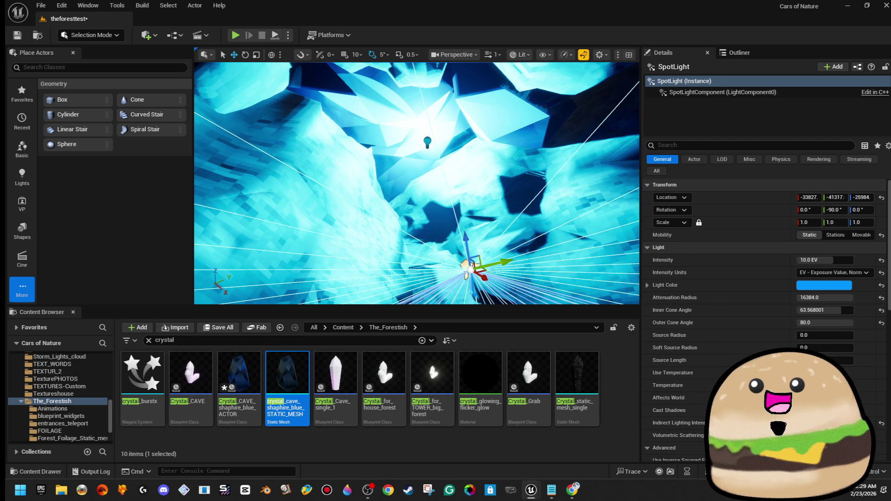
left_click(428, 142)
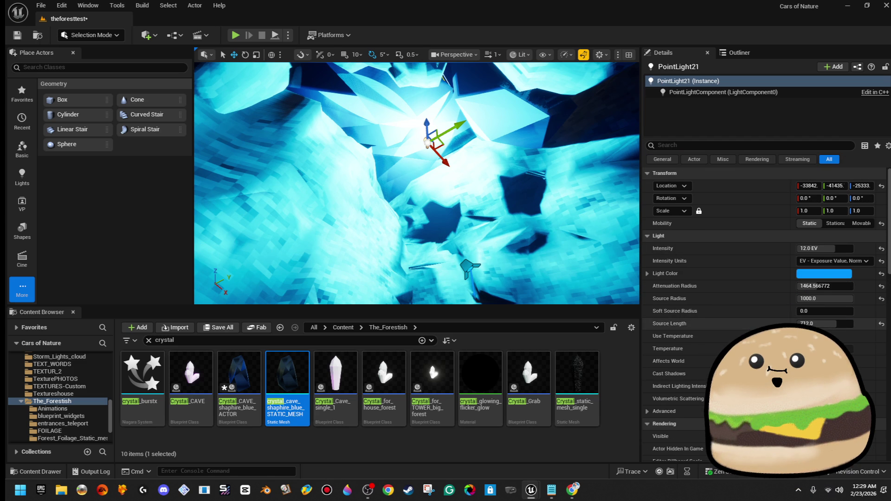
- Set PointLight21's Light Function Material to crystal_glowing_flicker_glow
scroll(673, 293, "down", 1)
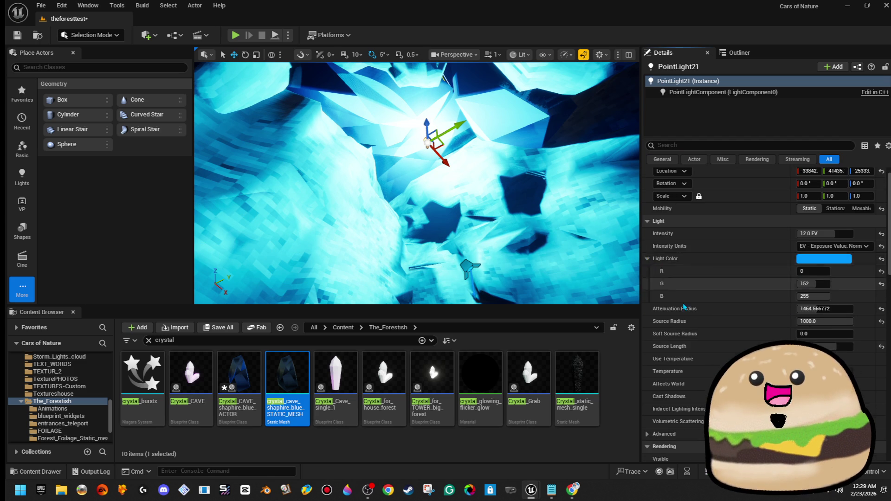
scroll(683, 307, "down", 10)
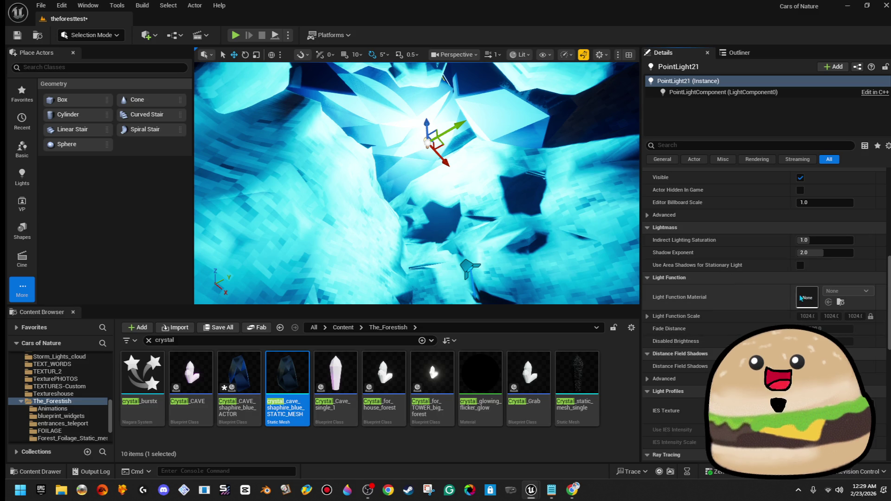
scroll(801, 230, "up", 10)
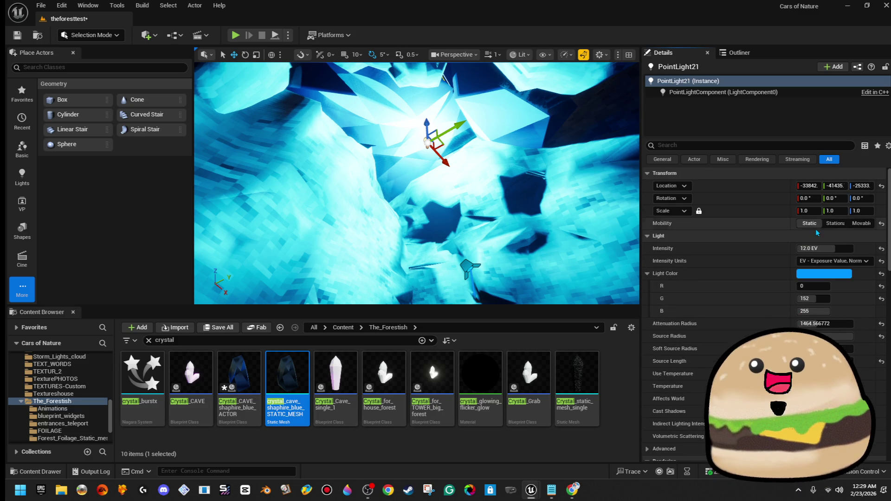
scroll(815, 229, "down", 3)
scroll(765, 306, "down", 5)
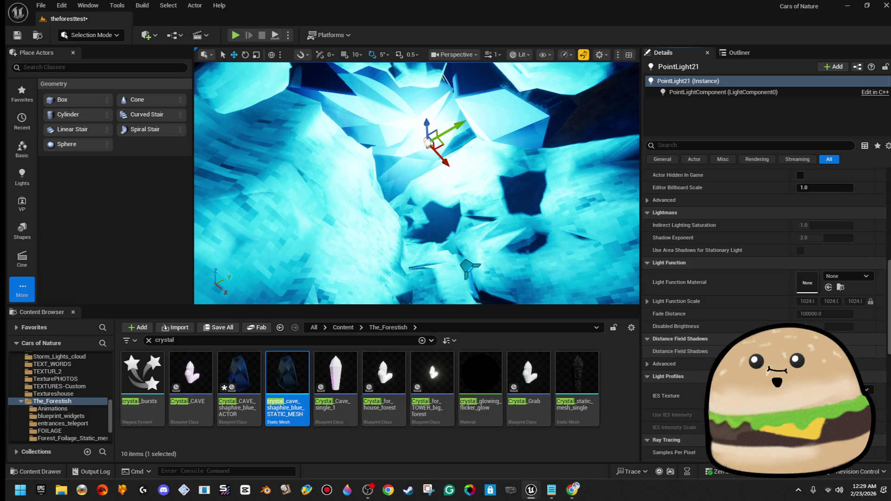
left_click(859, 278)
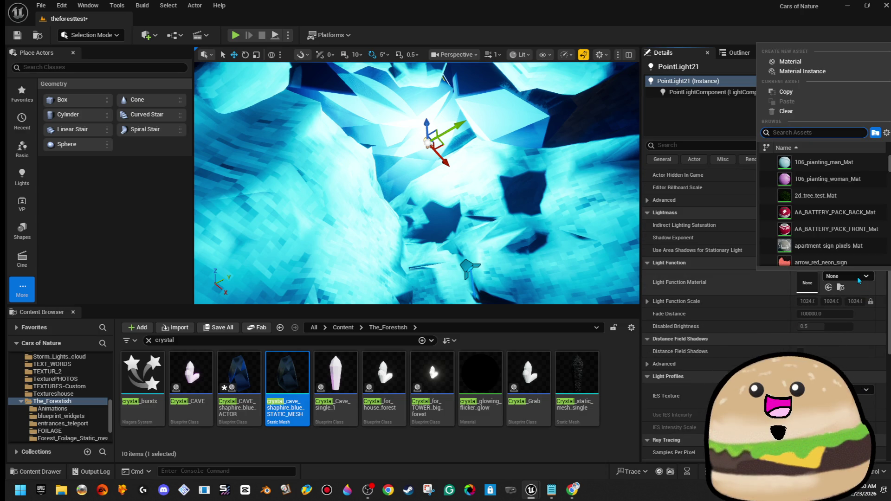
type("fluc")
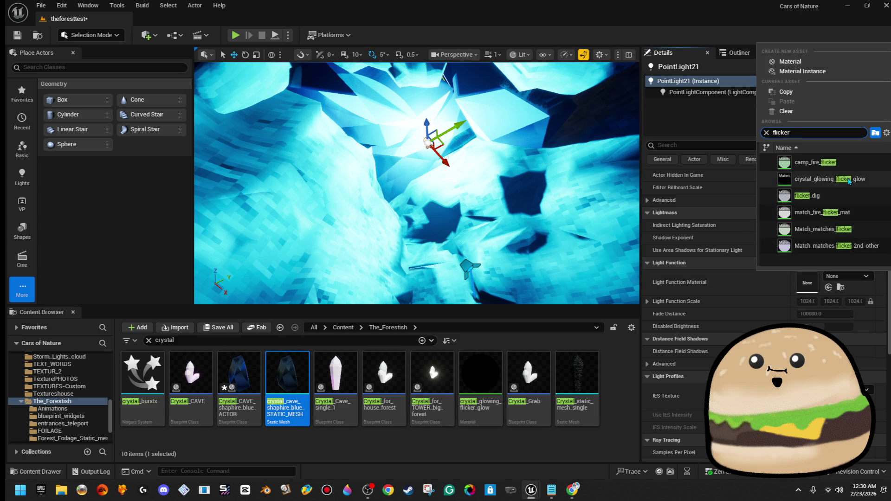
left_click(849, 181)
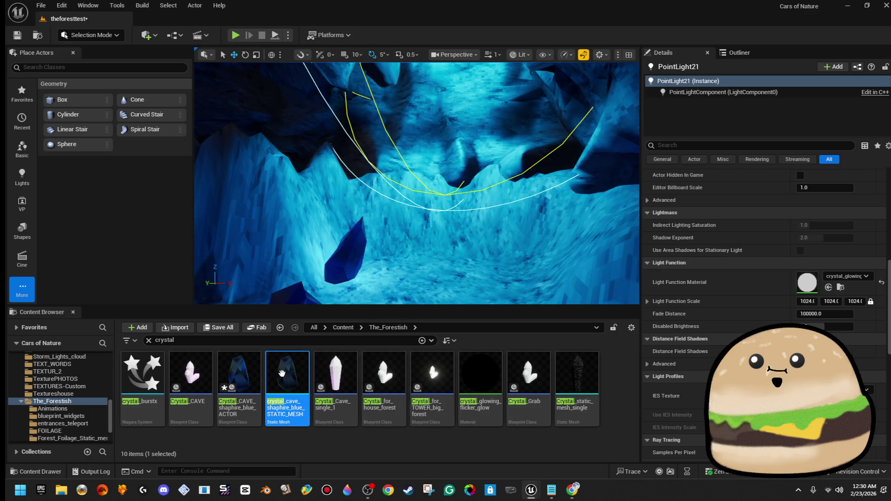
- Try flicker_dig, then camp_fire_flicker as the light function material
left_click(847, 276)
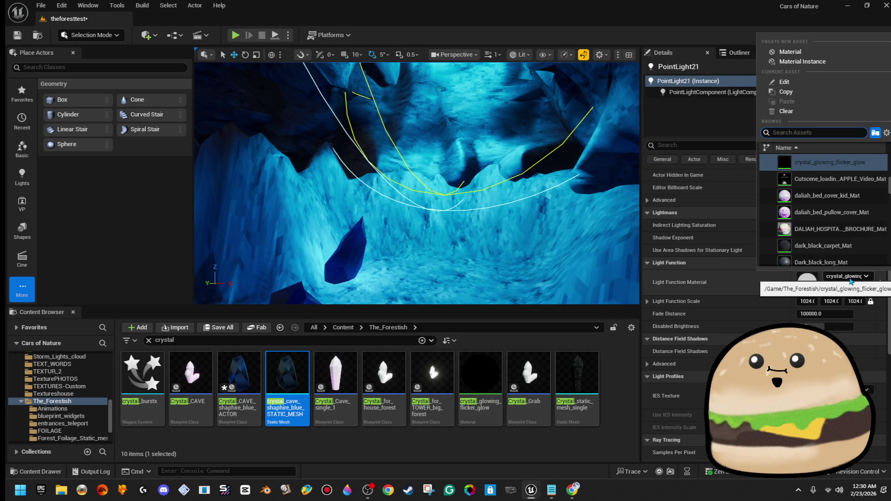
type("flicker")
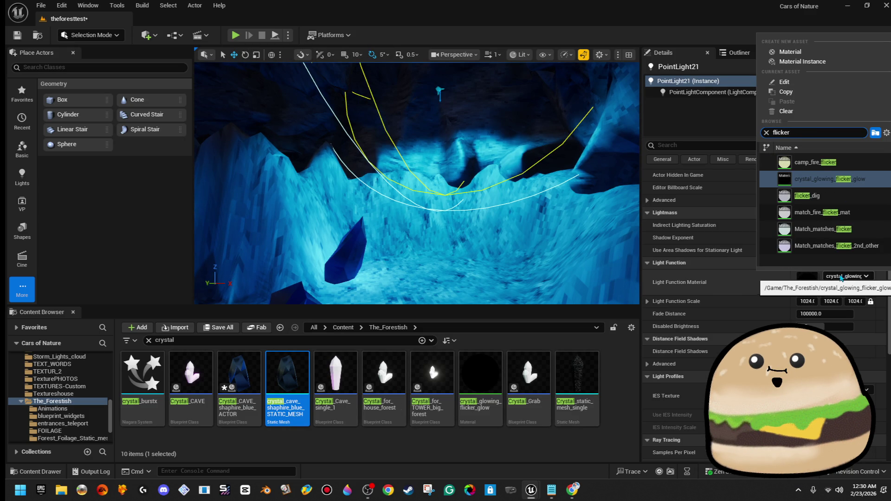
left_click(841, 197)
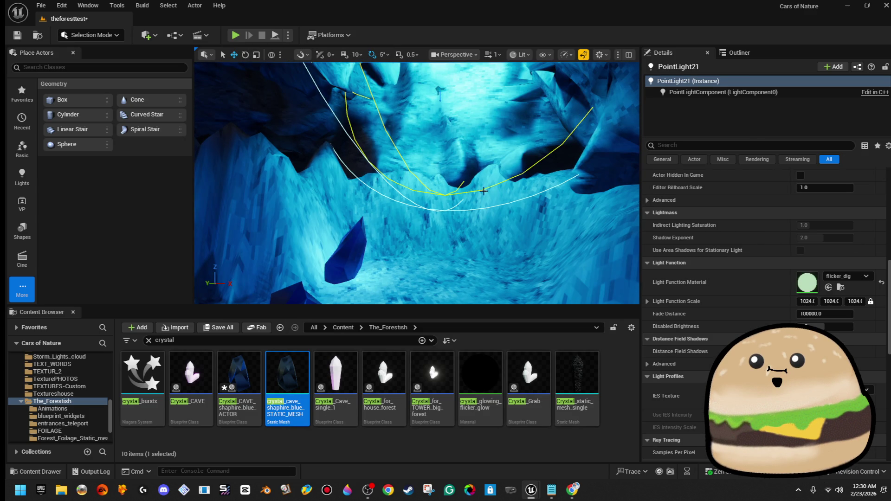
left_click(842, 284)
type("flicker")
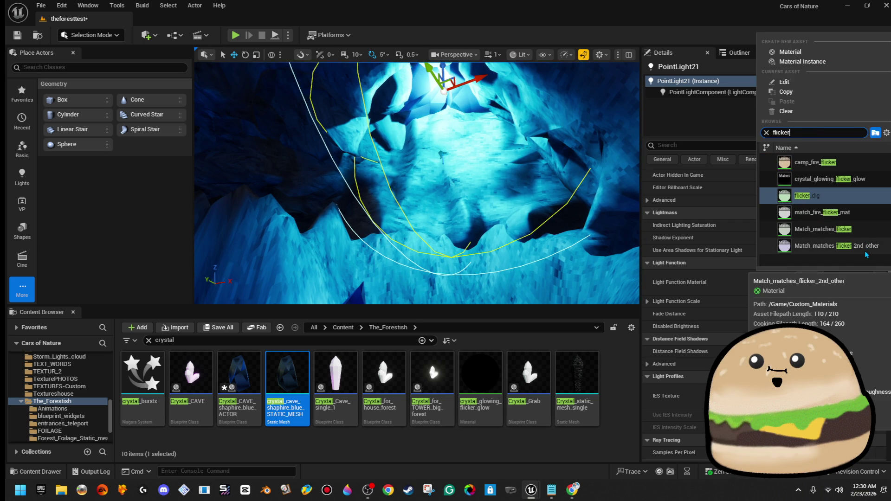
left_click(859, 170)
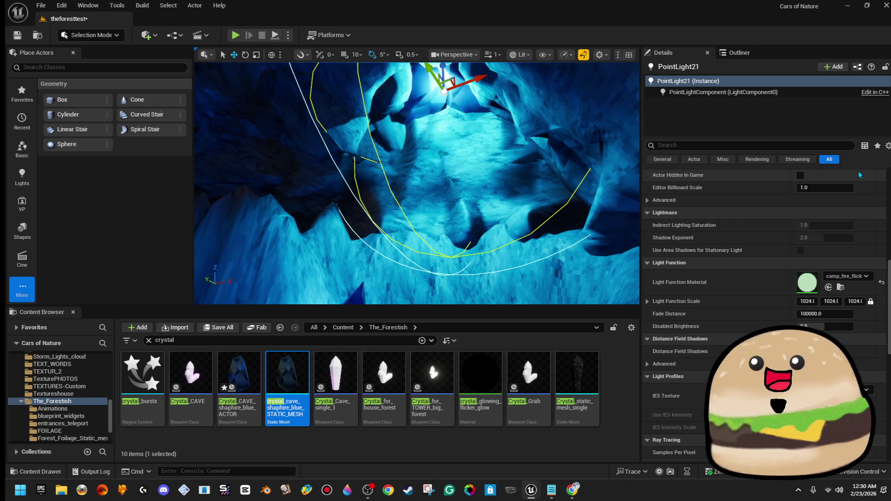
mouse_move(418, 186)
left_mouse_down()
mouse_move(371, 209)
mouse_move(334, 200)
left_mouse_up()
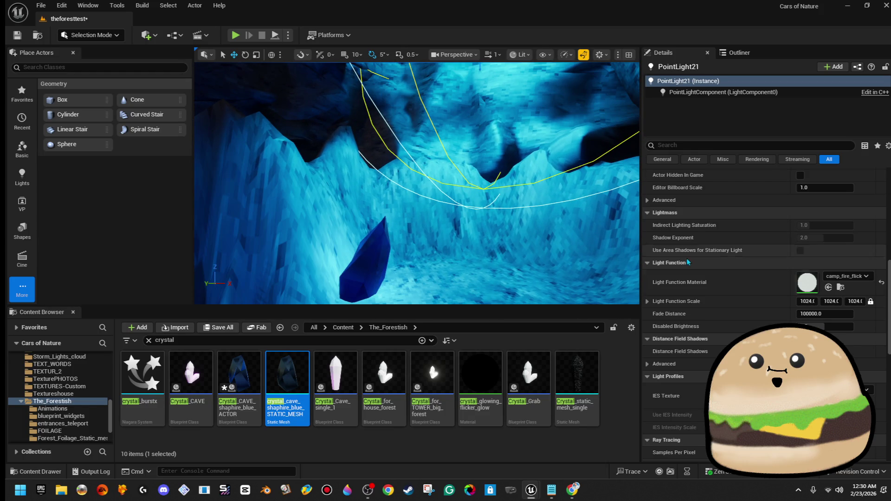
- Try match_fire_flicker_mat, settle on Match_matches_flicker, and play-test the level full screen
left_click(849, 277)
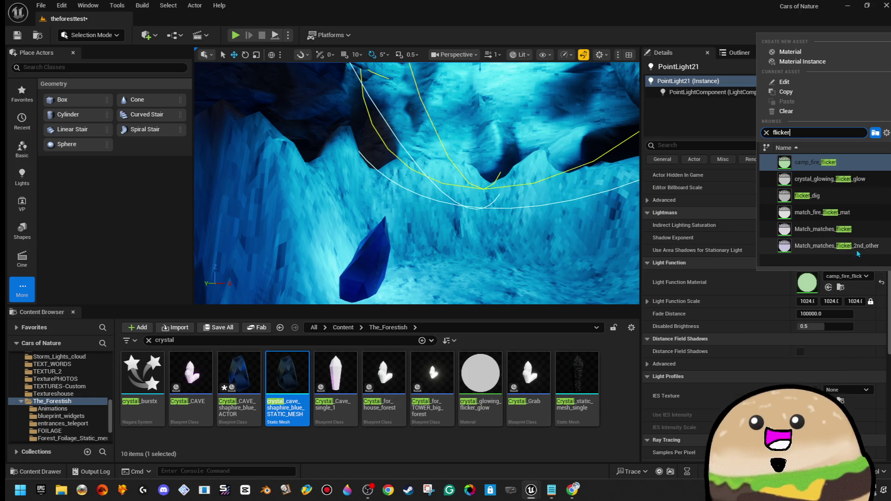
left_click(865, 215)
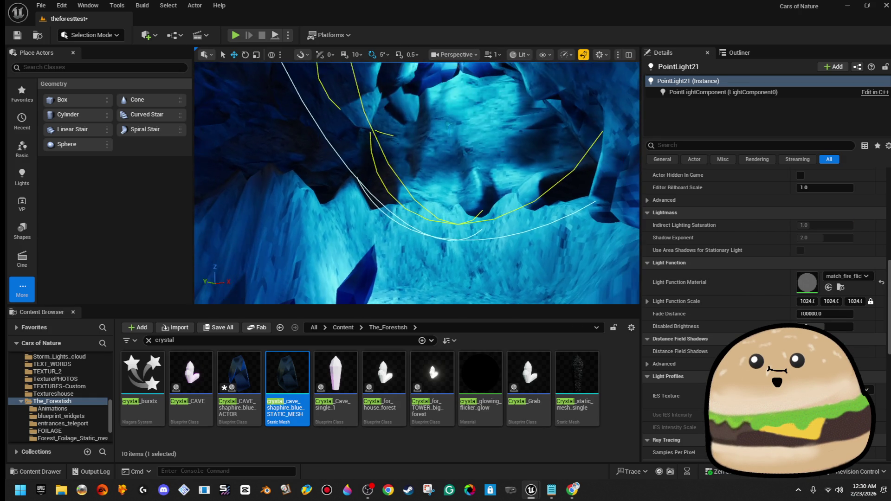
left_click(859, 280)
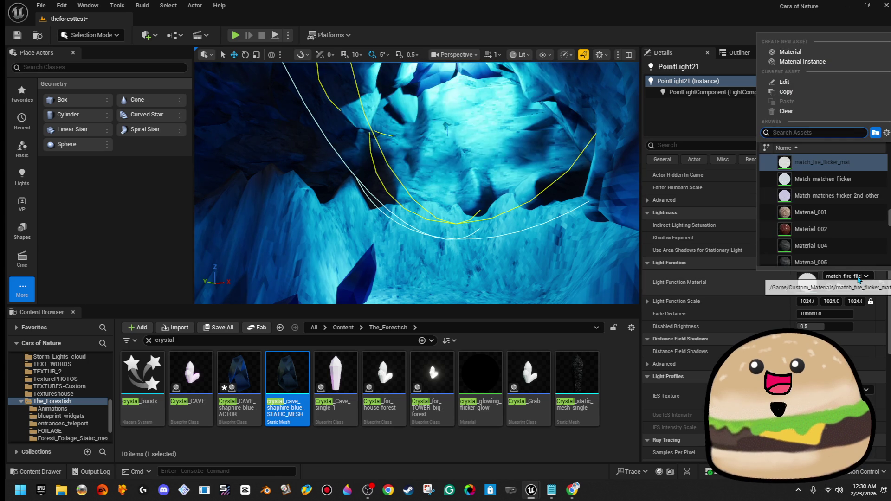
type("flicker")
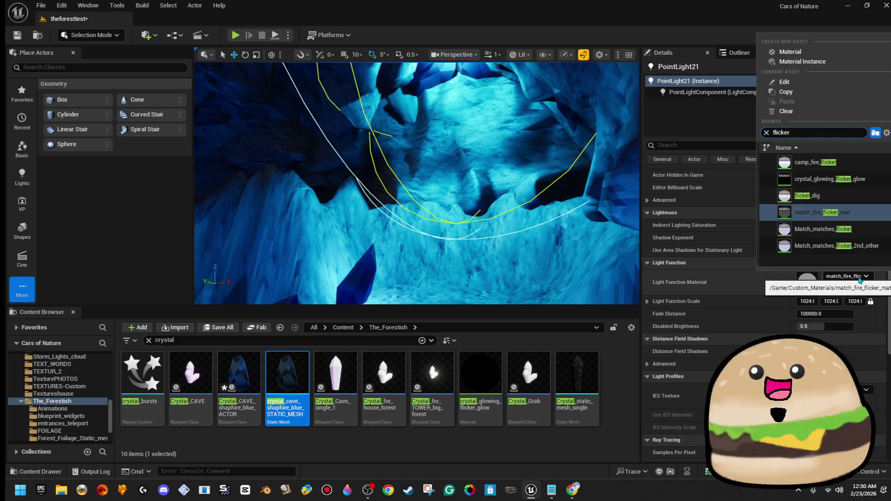
left_click(843, 236)
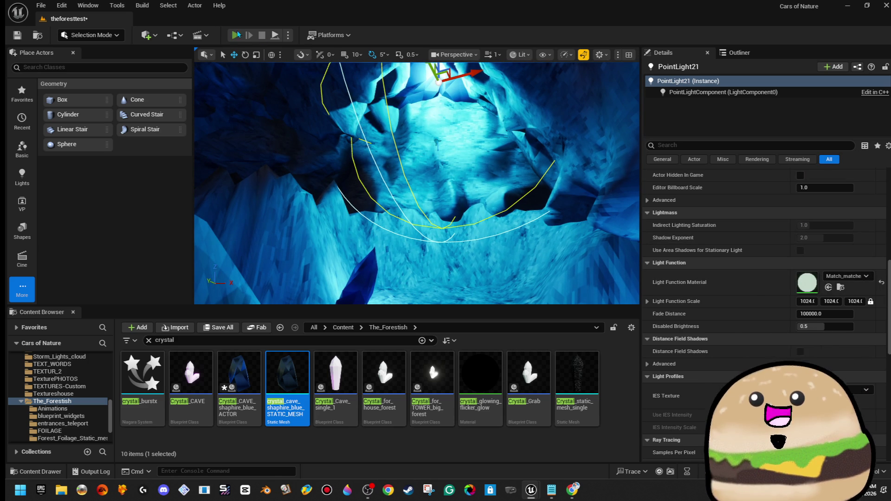
key("alt+p")
key("F11")
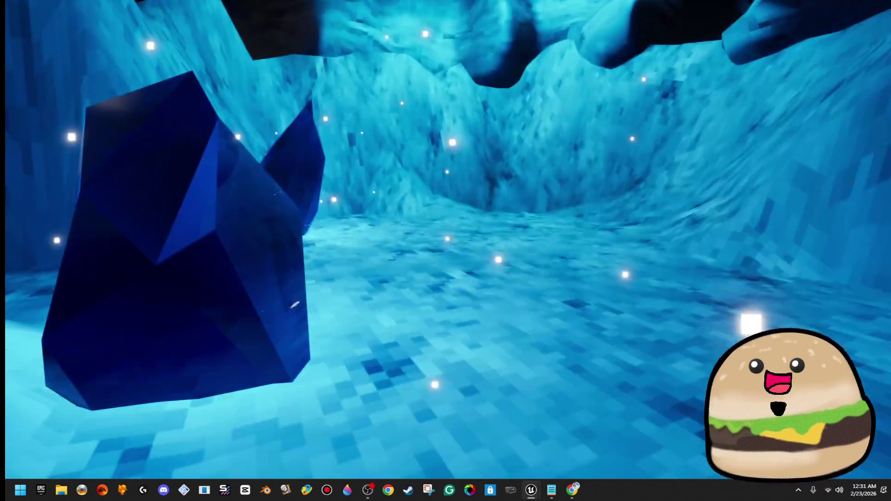
- Stop the play test, restore the full editor layout, and switch to Landscape mode
key("g")
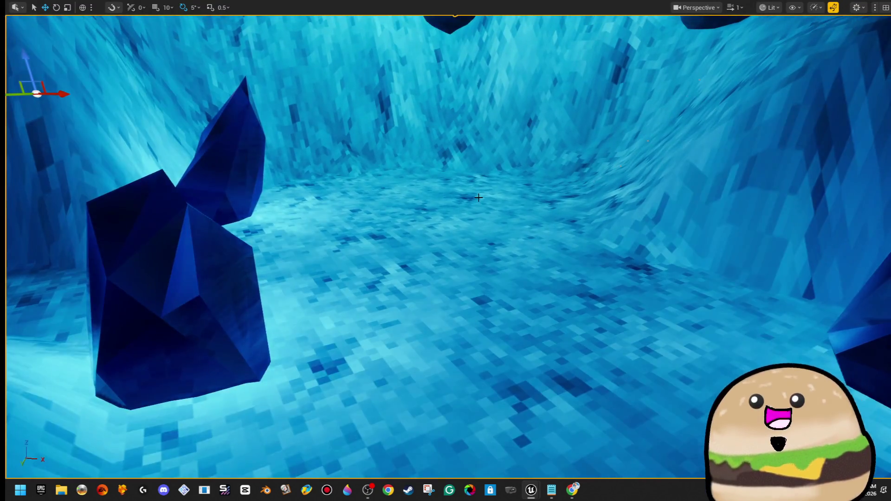
key("F11")
left_click(97, 36)
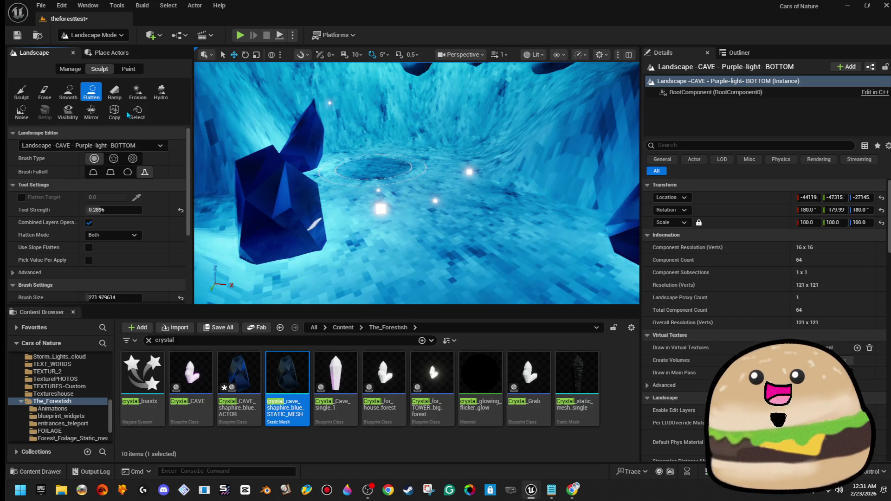
- Pick the Erosion tool, then return to Selection Mode and search Place Actors for 'plane'
left_click(130, 96)
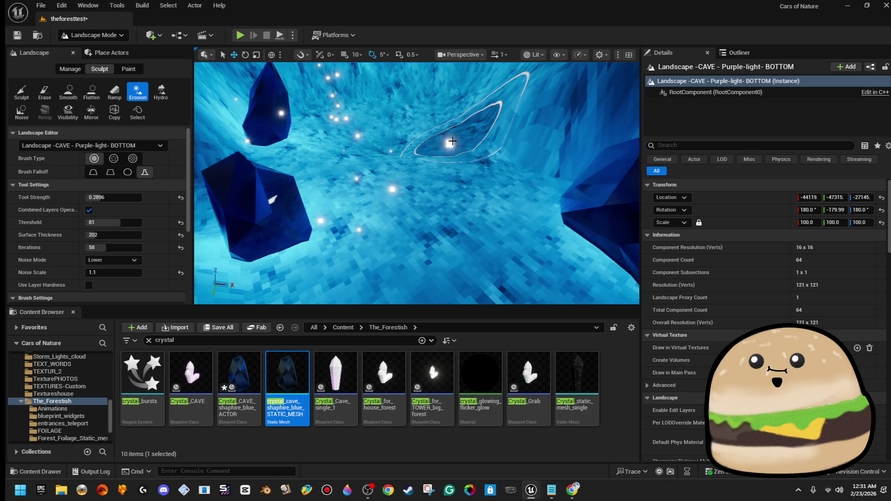
scroll(434, 108, "up", 5)
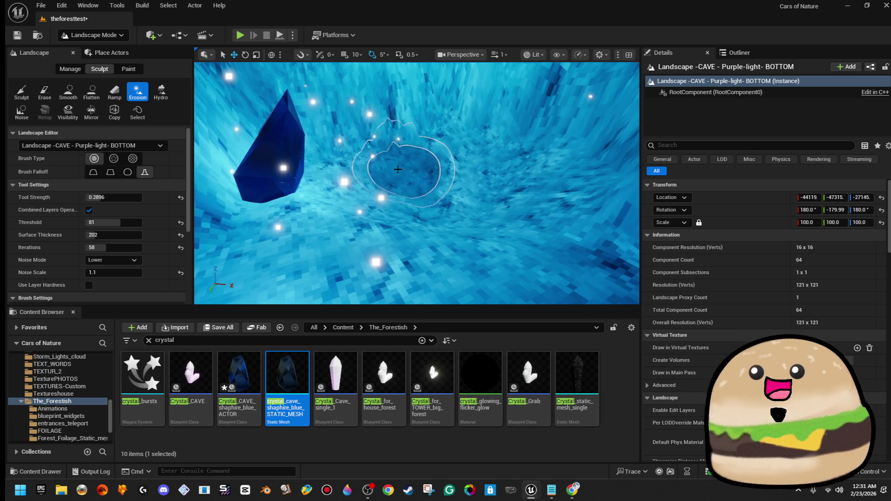
scroll(362, 178, "up", 5)
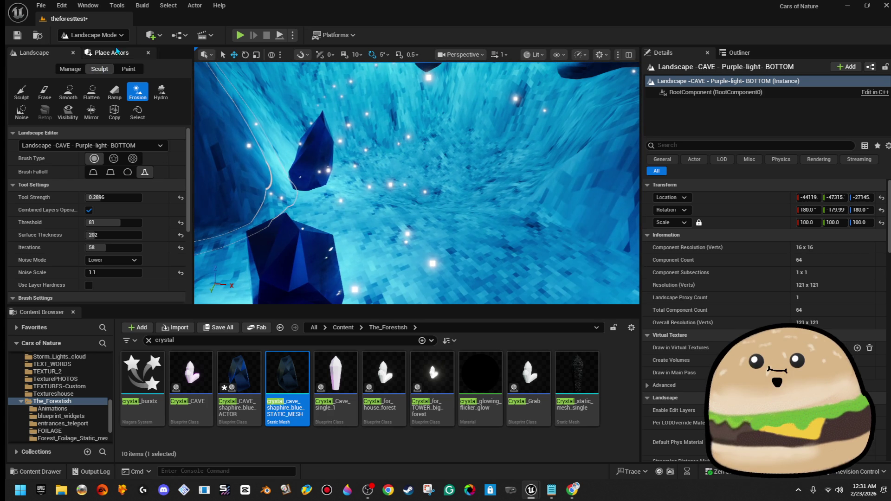
left_click(107, 39)
left_click(86, 47)
left_click(107, 70)
type("plane")
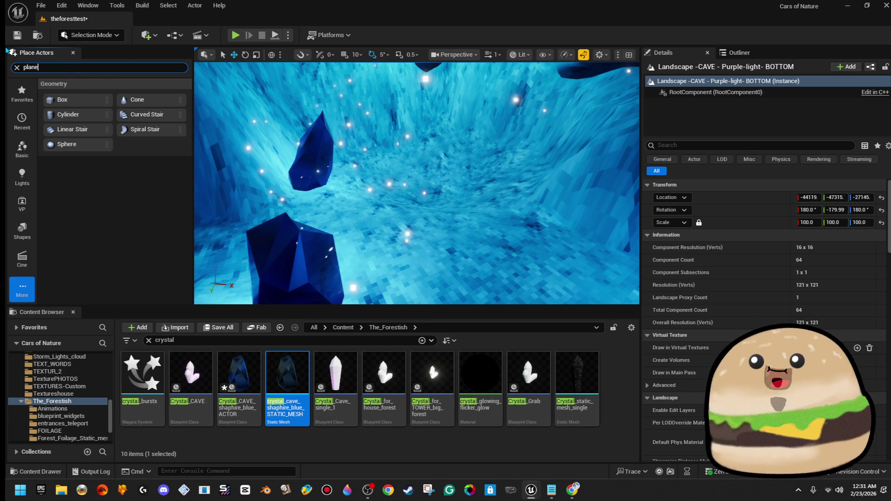
- Place a Plane in the cave, then move and scale it to cover the floor basin
left_click_drag(69, 89, 435, 209)
left_click_drag(814, 222, 844, 222)
key("w")
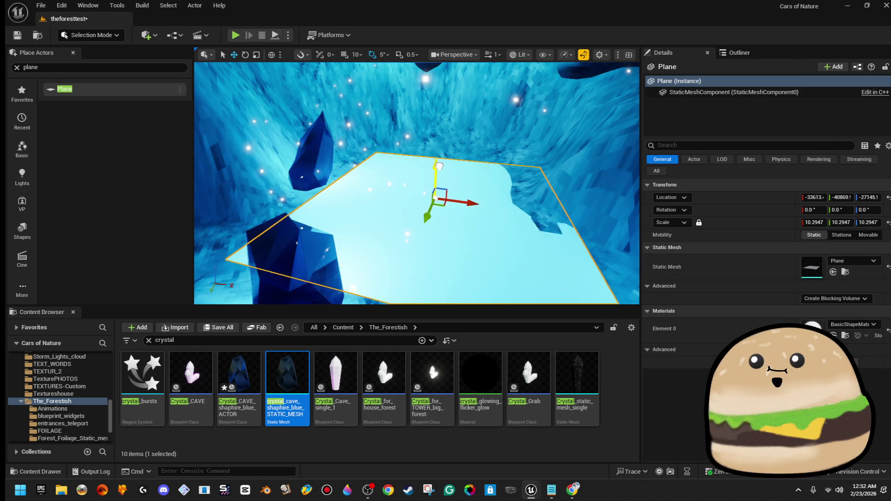
mouse_move(438, 170)
left_mouse_down()
mouse_move(426, 186)
mouse_move(464, 184)
left_mouse_up()
key("r")
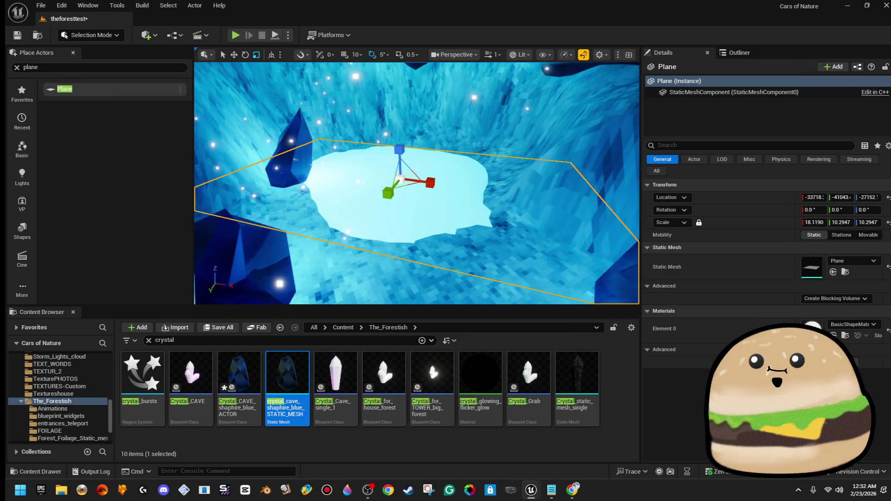
left_click_drag(375, 193, 371, 196)
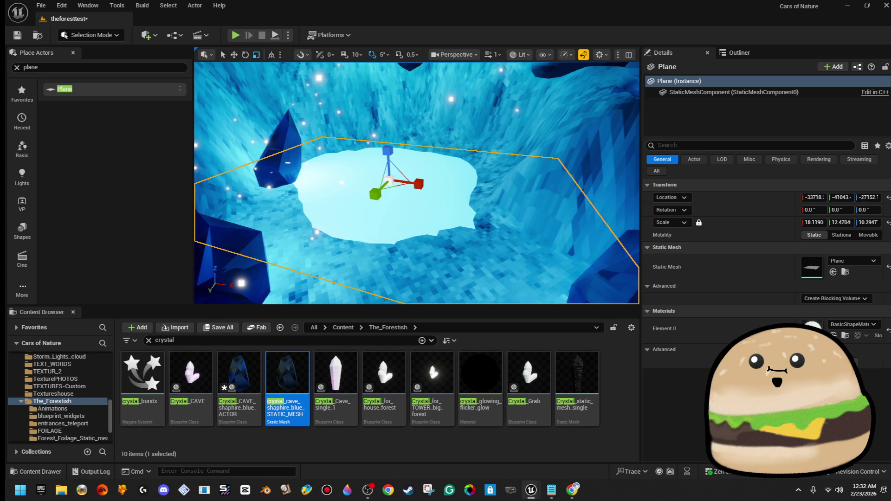
- Apply Forest_OCEAN_water to the plane and stretch it slightly, to about 18.1 × 12.5
left_click(840, 325)
type("water")
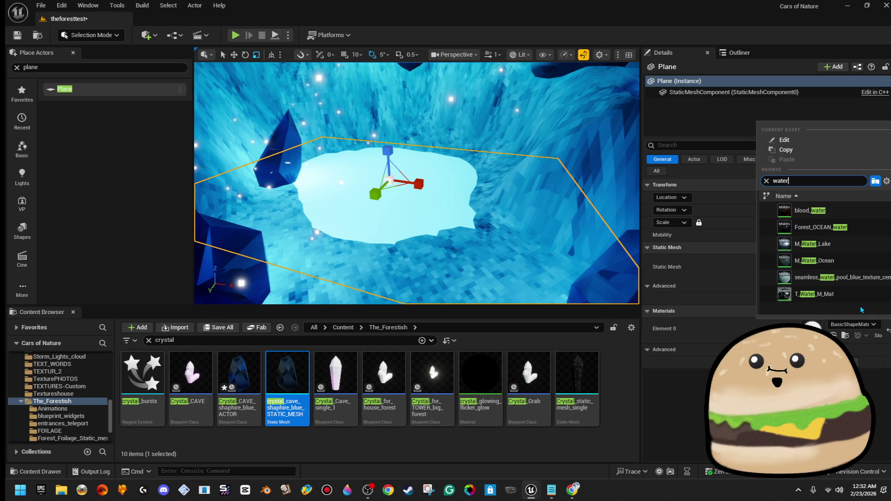
left_click(859, 232)
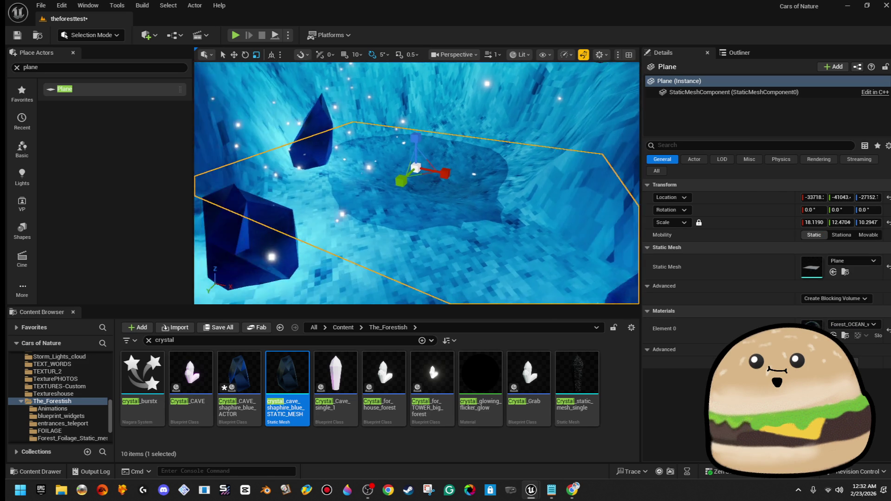
left_click_drag(410, 156, 416, 166)
left_click(92, 35)
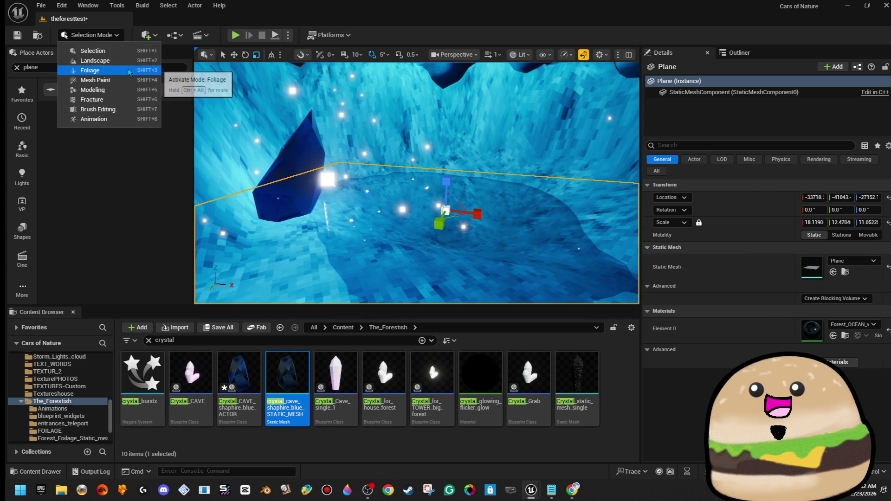
left_click(95, 61)
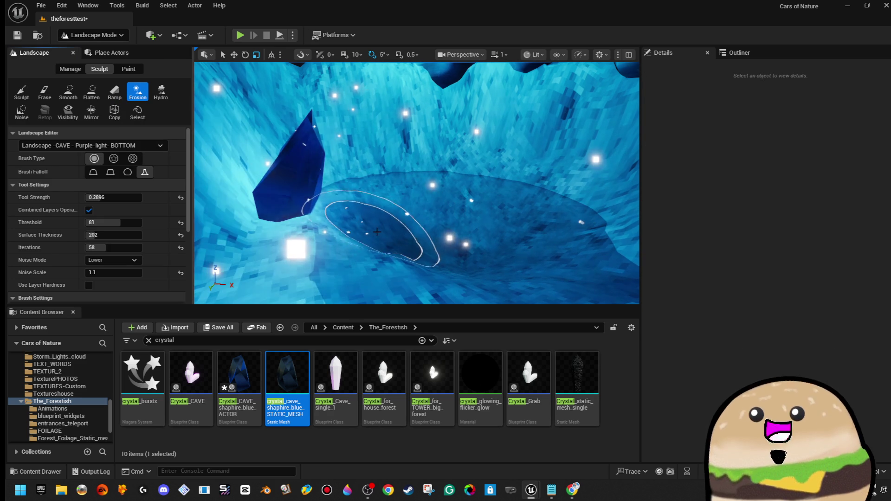
mouse_move(365, 236)
left_mouse_down()
mouse_move(473, 220)
mouse_move(355, 263)
mouse_move(328, 286)
mouse_move(424, 173)
left_mouse_up()
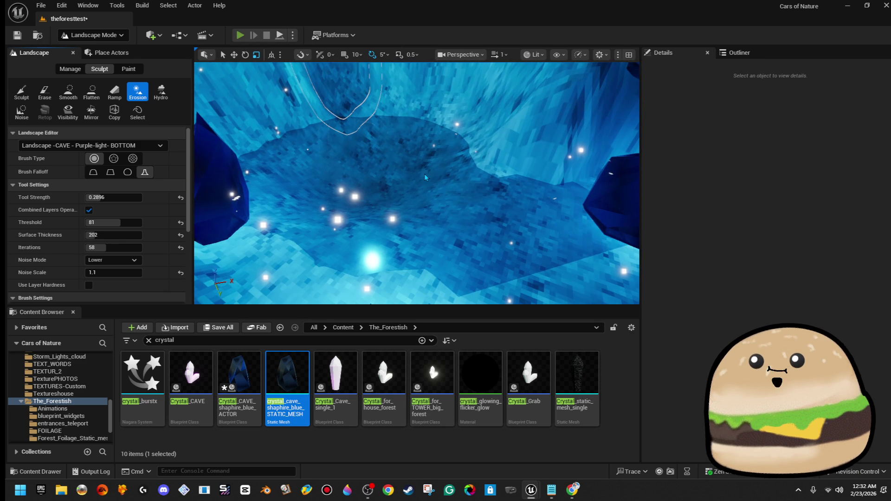
left_click_drag(482, 241, 202, 51)
key("F11")
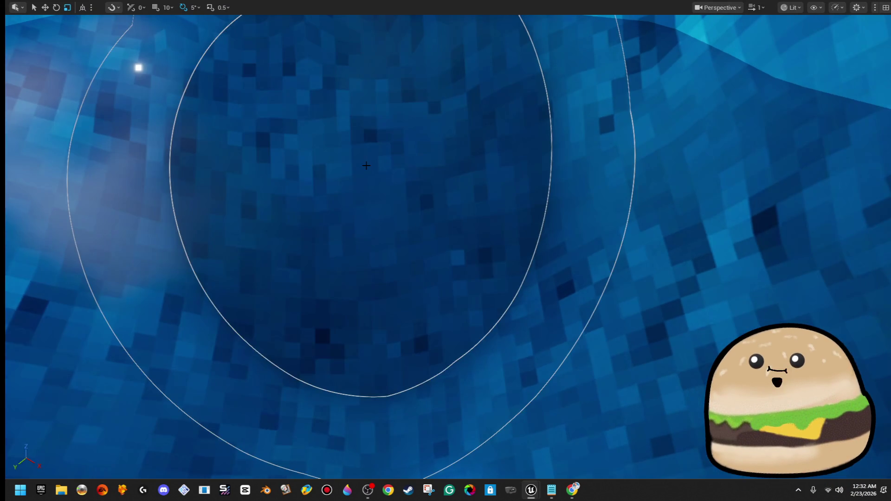
key("F11")
left_click(111, 36)
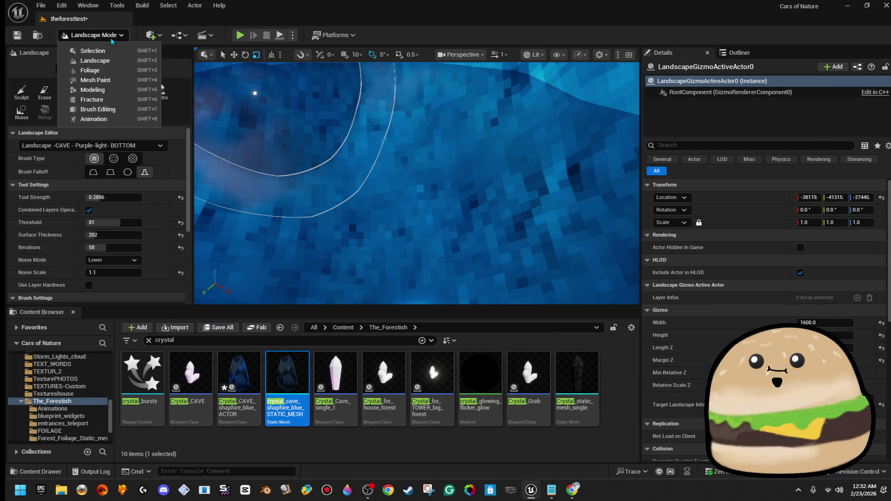
left_click(122, 53)
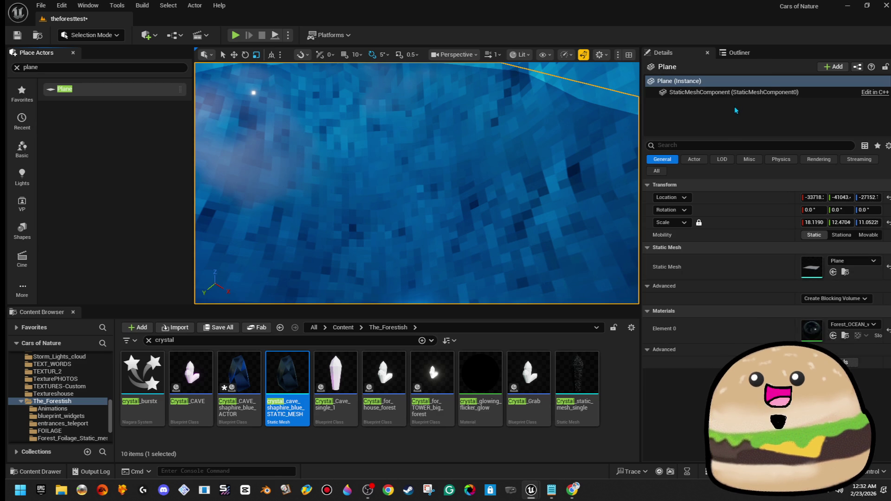
- Set the water plane's Collision Presets to NoCollision
left_click(765, 145)
type("coll")
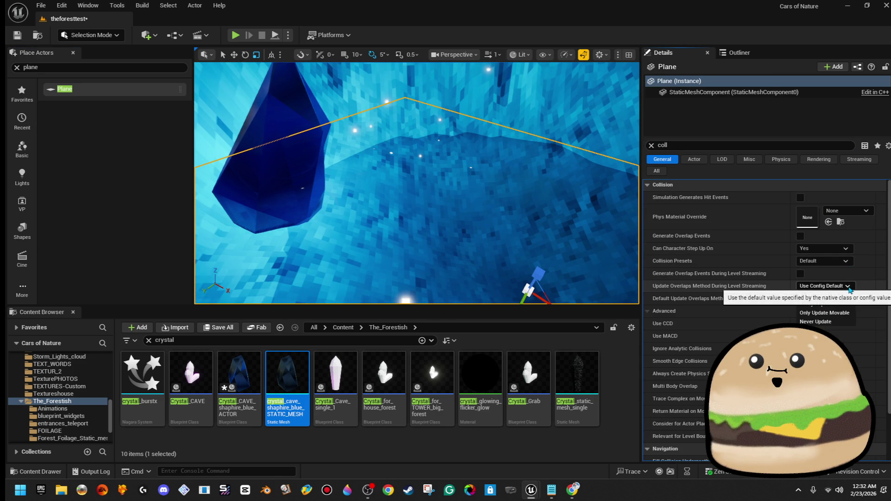
left_click(847, 262)
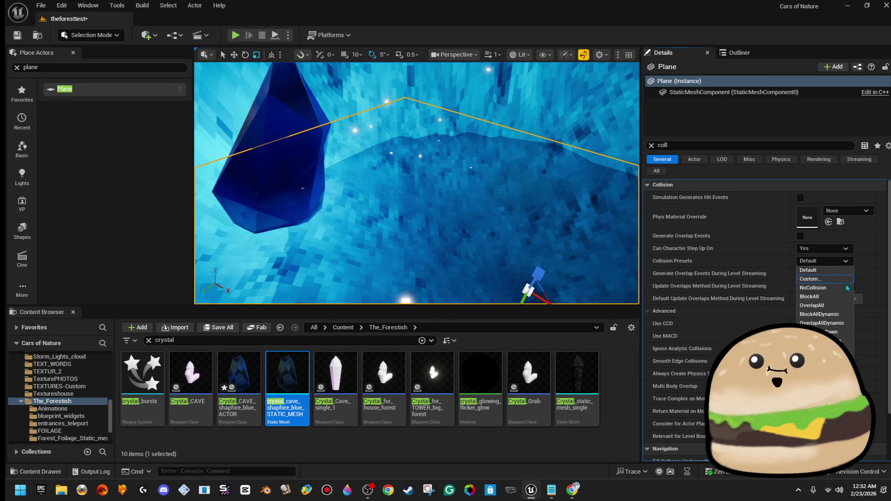
left_click(848, 287)
left_click(847, 261)
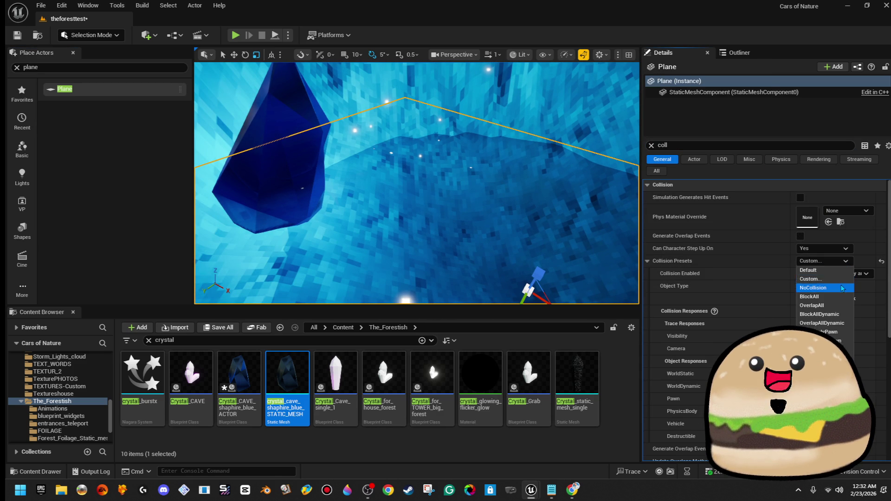
left_click(842, 287)
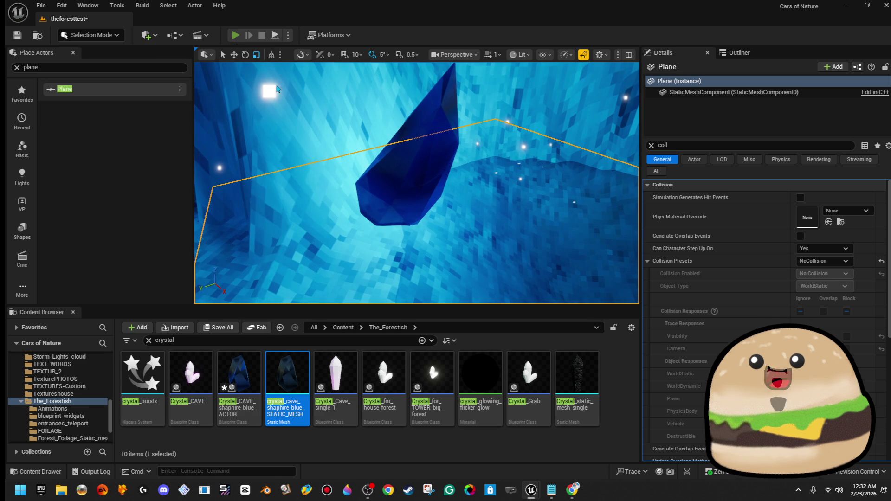
- Run a quick play test, then switch to Landscape mode with the Flatten sculpt tool
key("alt+p")
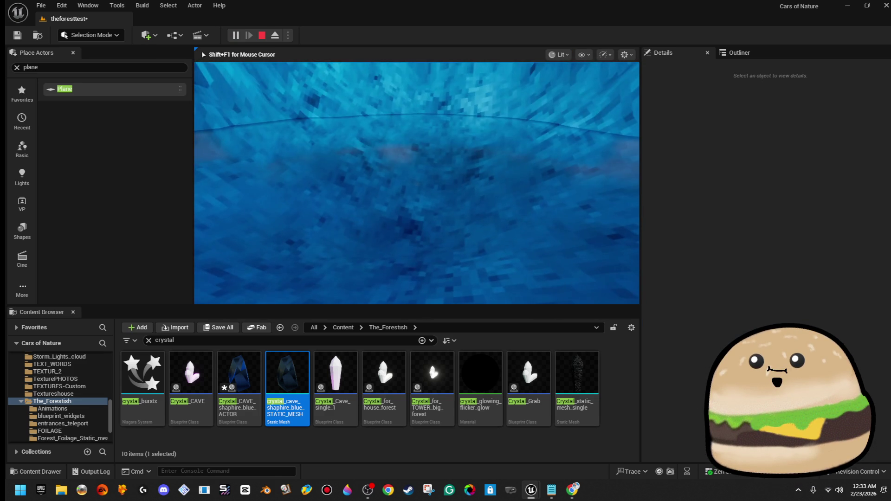
key("Escape")
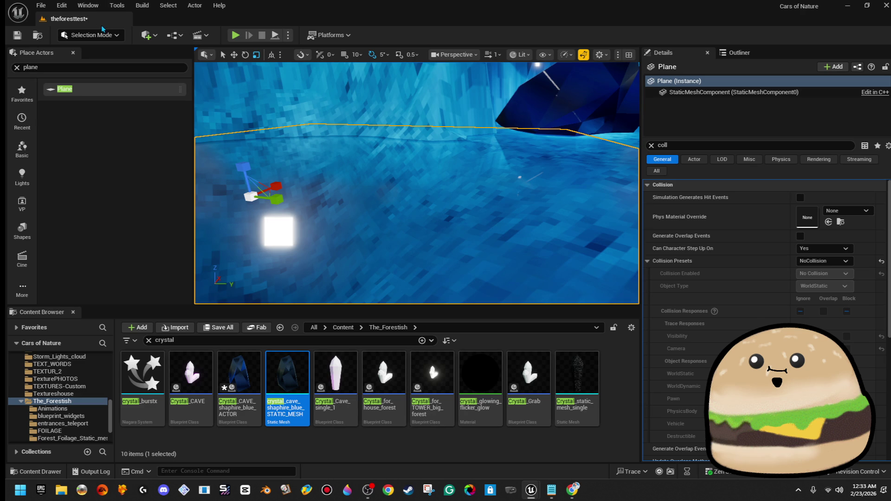
left_click(89, 35)
left_click(109, 65)
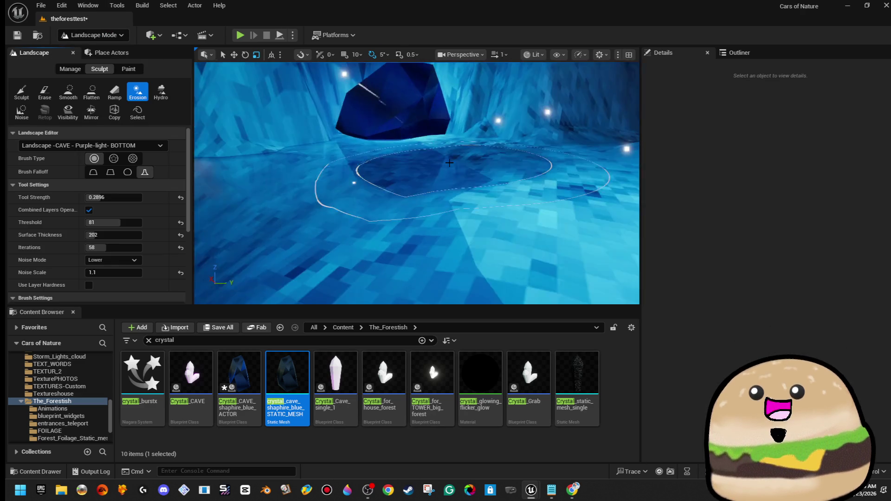
left_click(91, 91)
- Fly through the cave, then play-test it full screen, walking past a crystal
key("w")
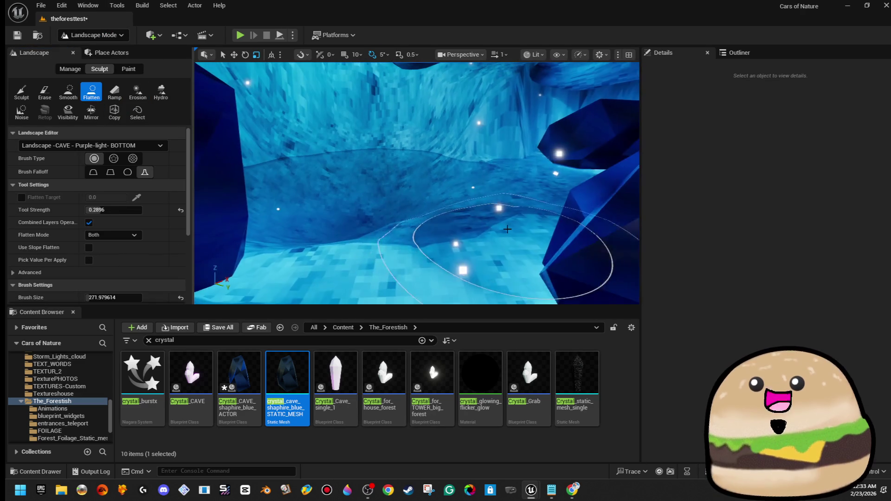
key("w")
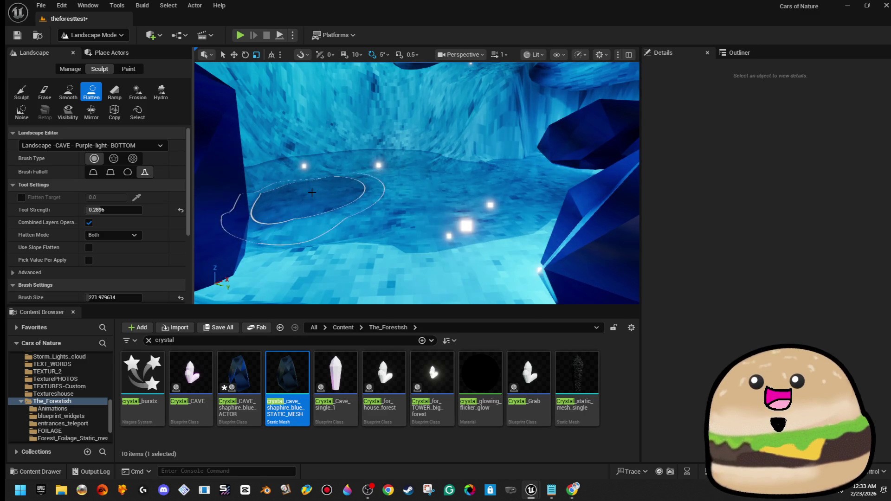
key("s")
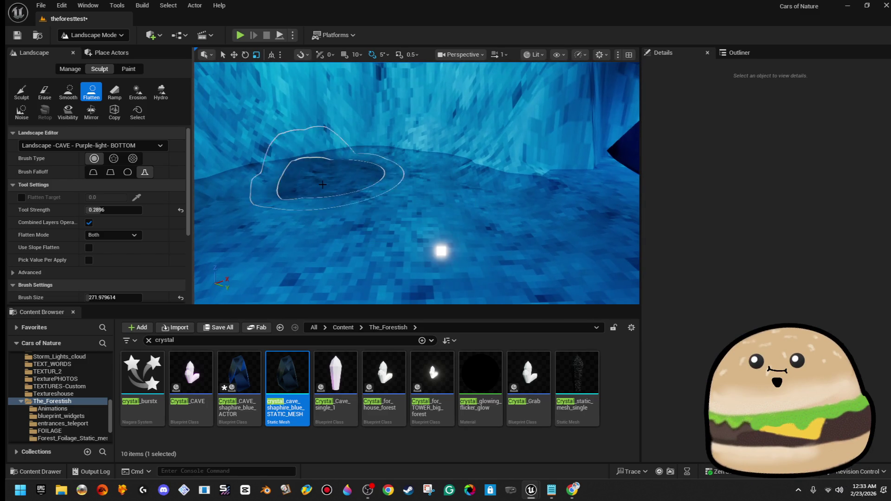
key("w")
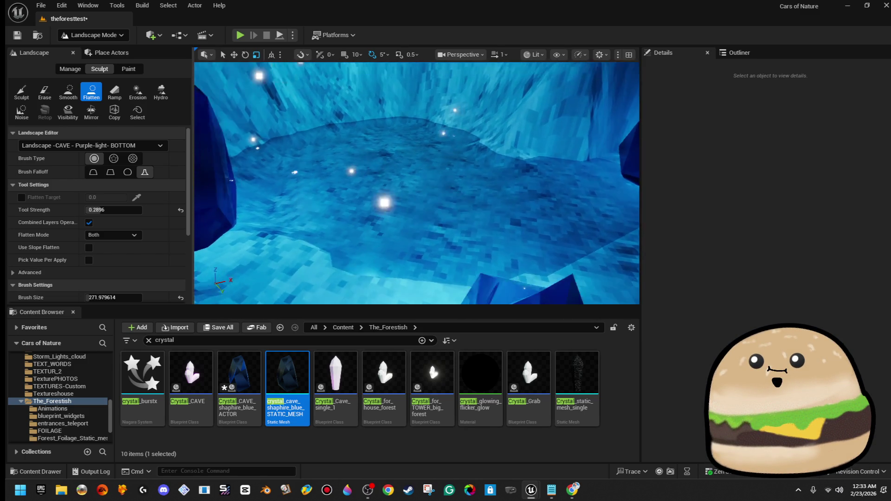
key("s")
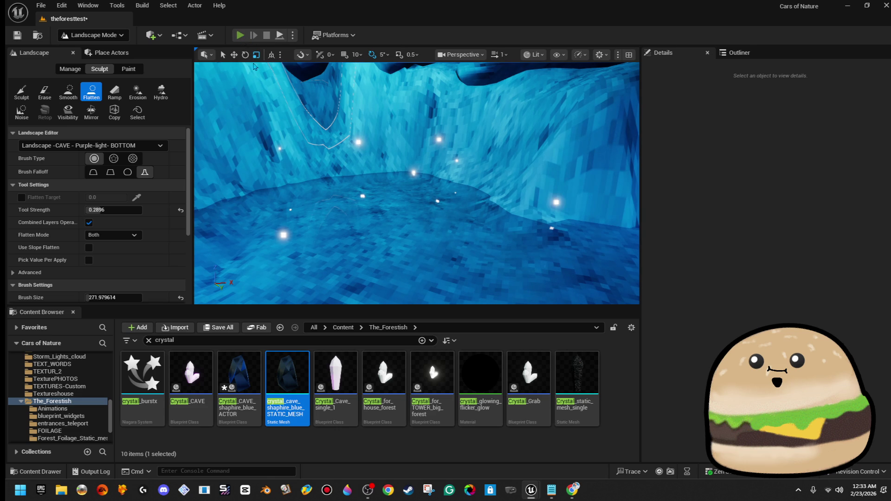
key("alt+p")
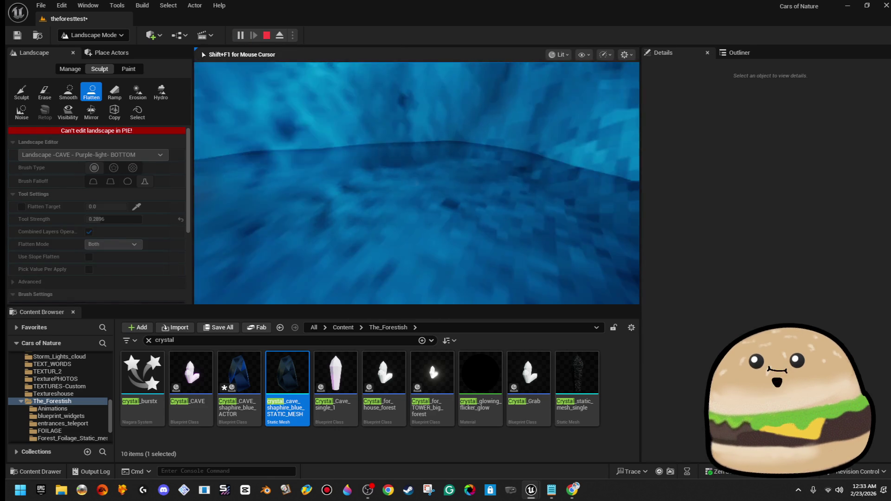
key("w")
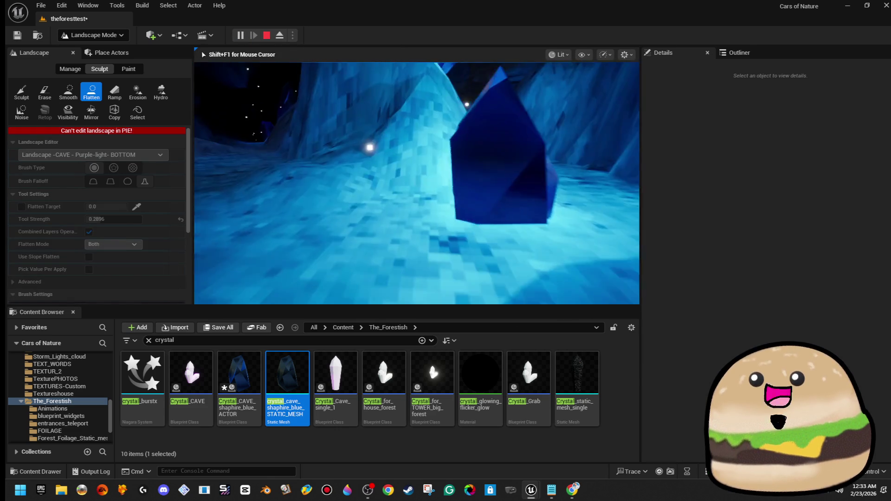
key("F11")
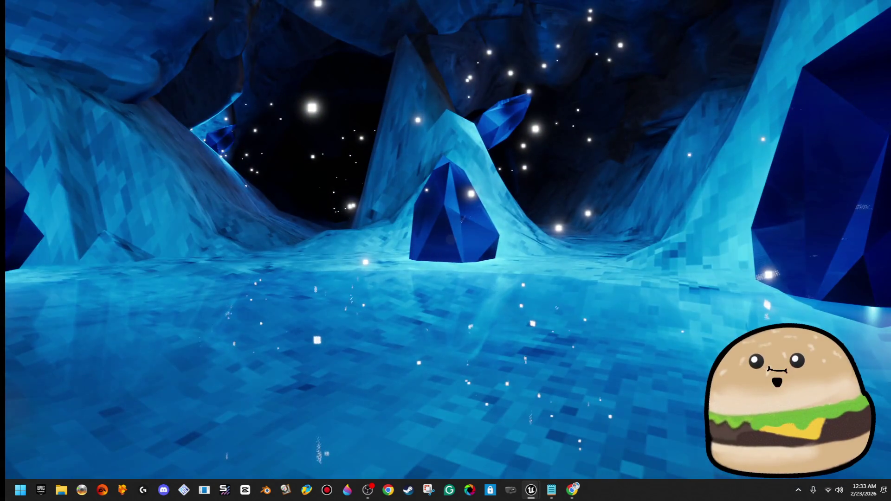
key("w")
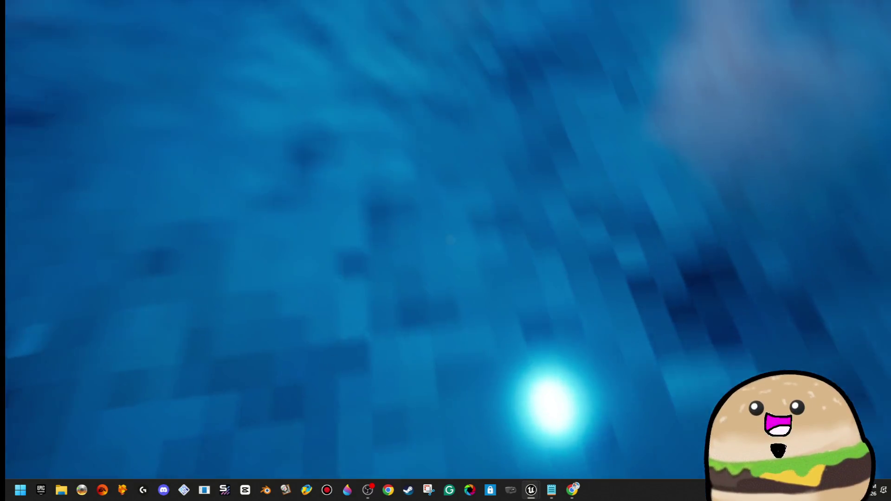
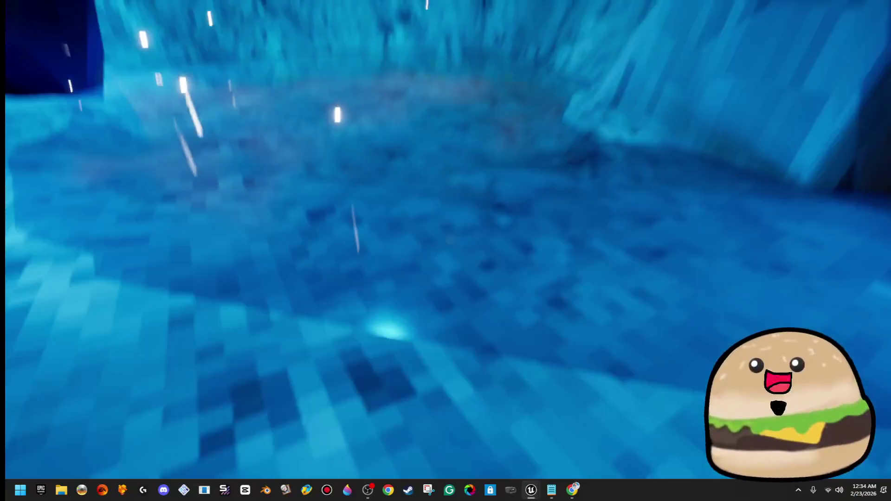
- Bring the full-screen cave playtest back into the editor, switch to Foliage Mode and stop the playtest
key("F11")
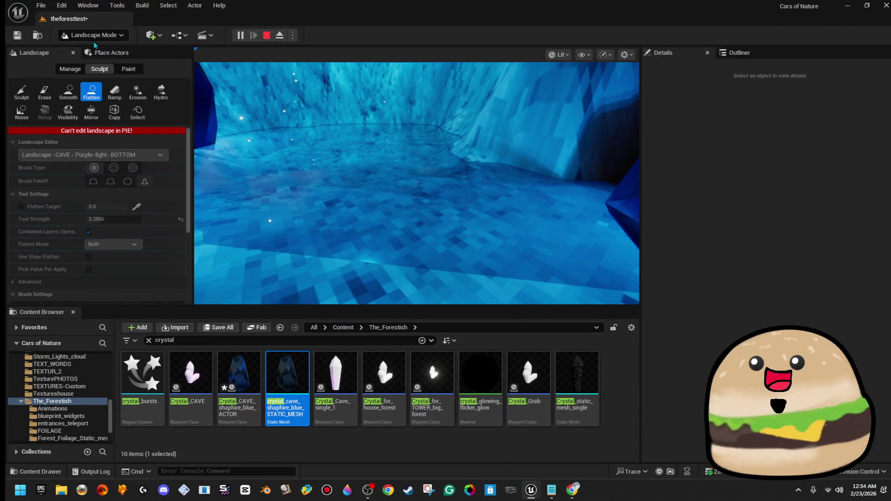
left_click(92, 36)
left_click(110, 70)
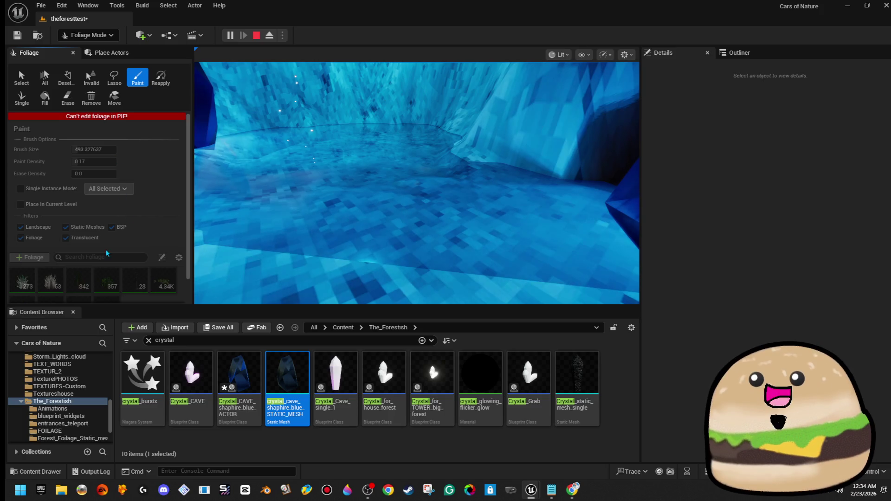
scroll(94, 268, "down", 1)
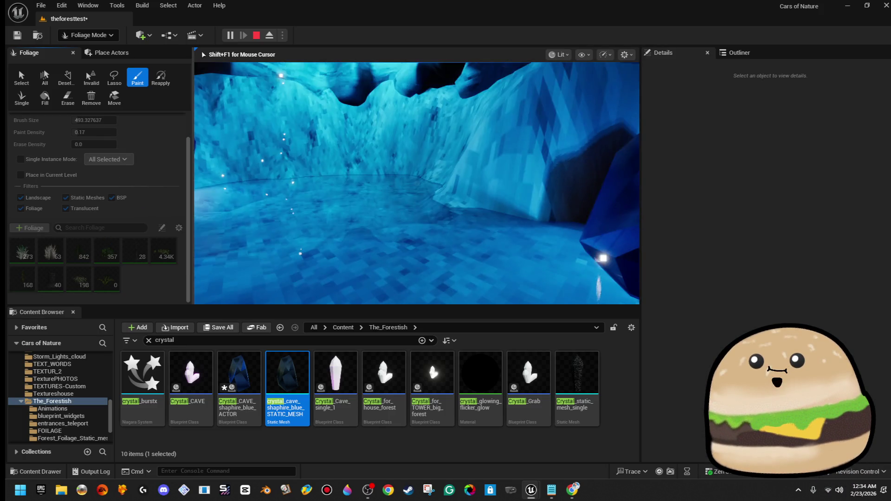
key("Escape")
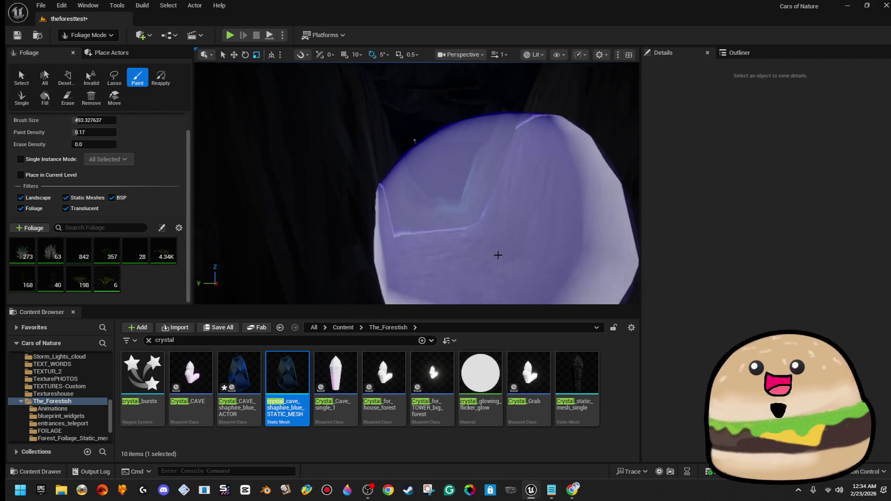
- Paint ferns onto the cave floor and by the rock wall while flying down the tunnel
scroll(414, 140, "down", 5)
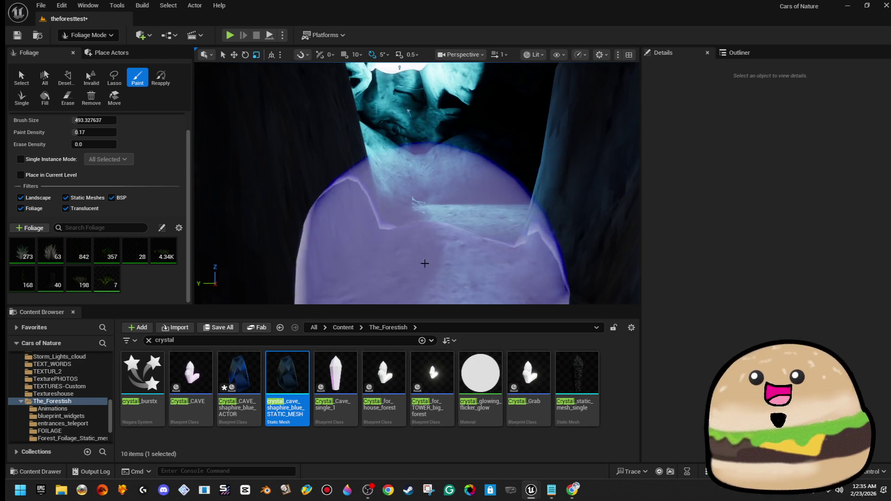
left_click(438, 258)
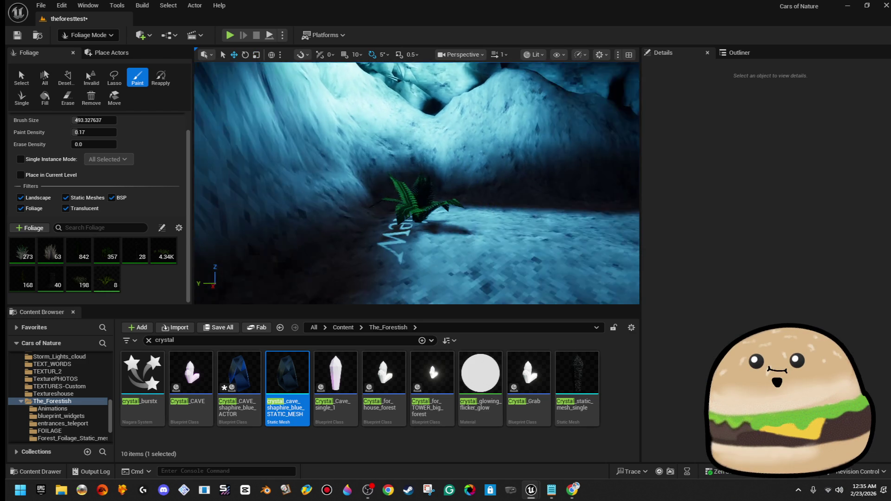
left_click(378, 249)
left_click(466, 196)
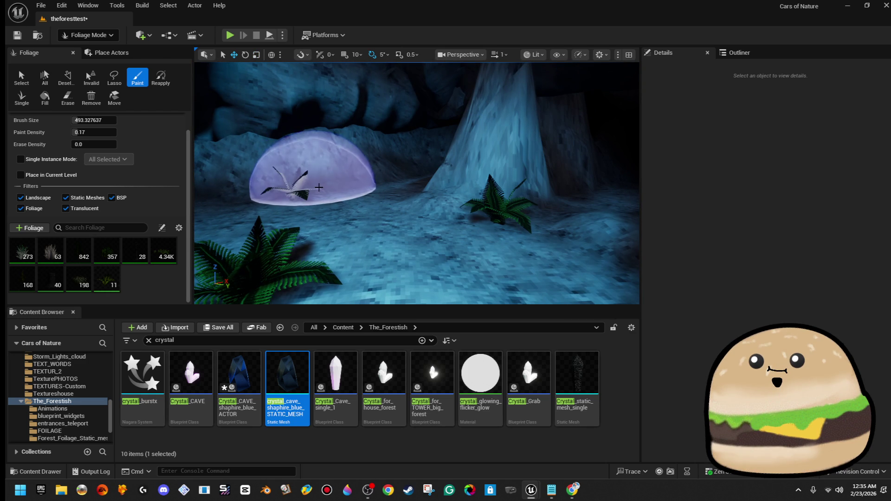
key("w")
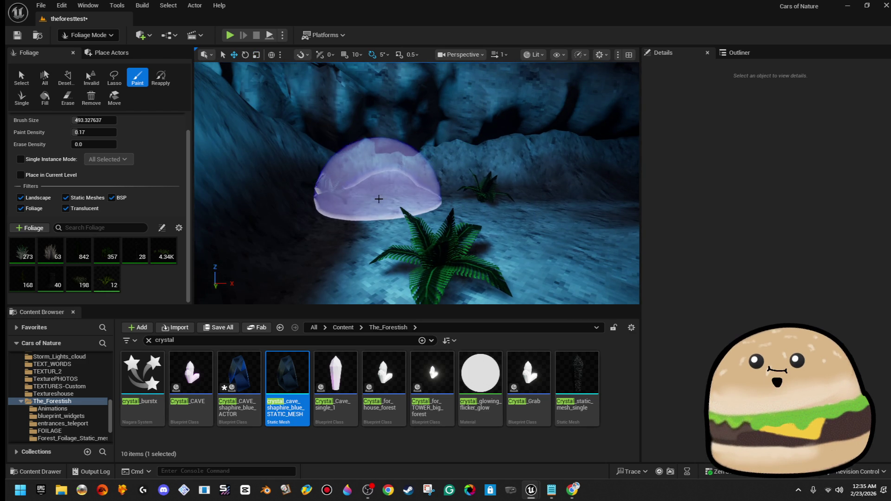
left_click(421, 240)
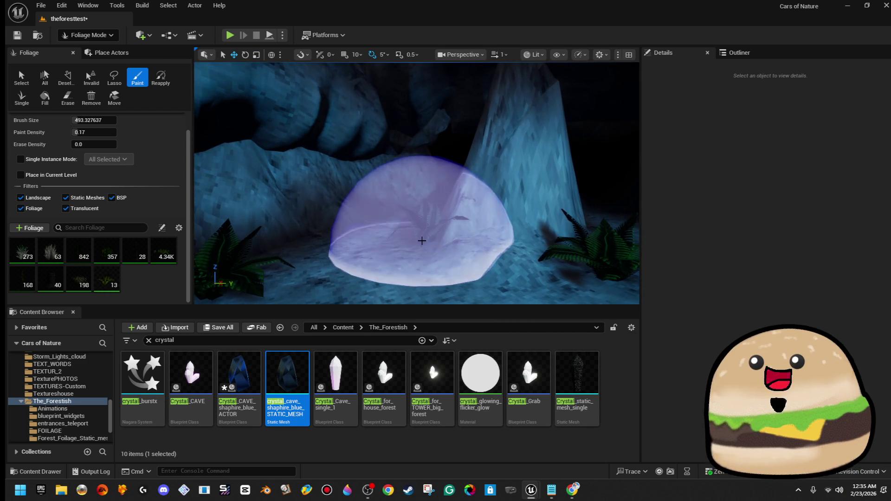
key("w")
left_click(447, 241)
- Paint more ferns beside and past the large crystal, then switch to Selection Mode
key("w")
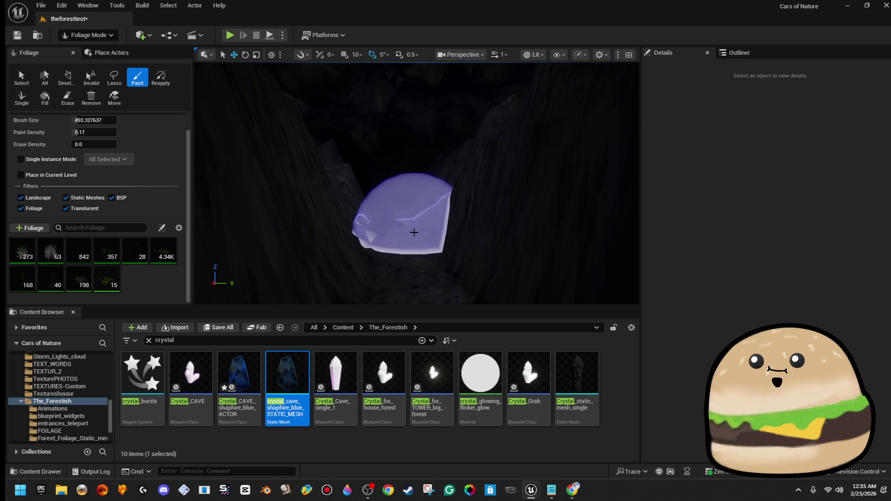
left_click(415, 230)
key("w")
key("w")
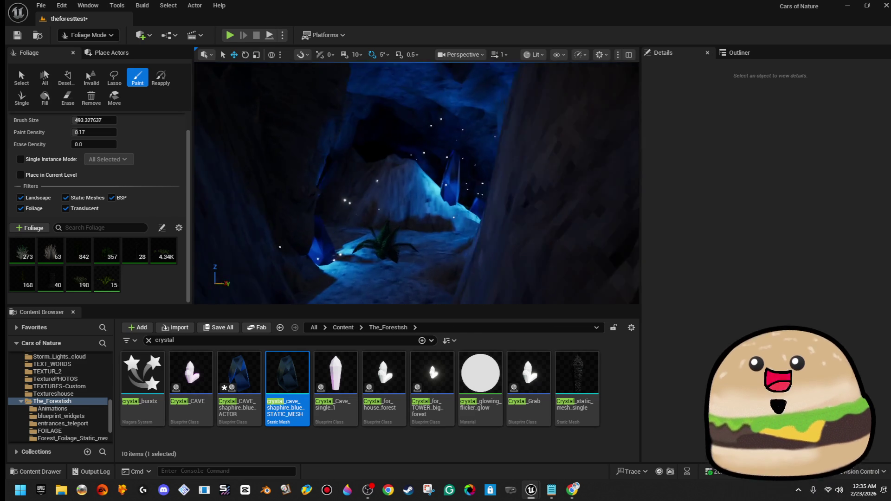
key("w")
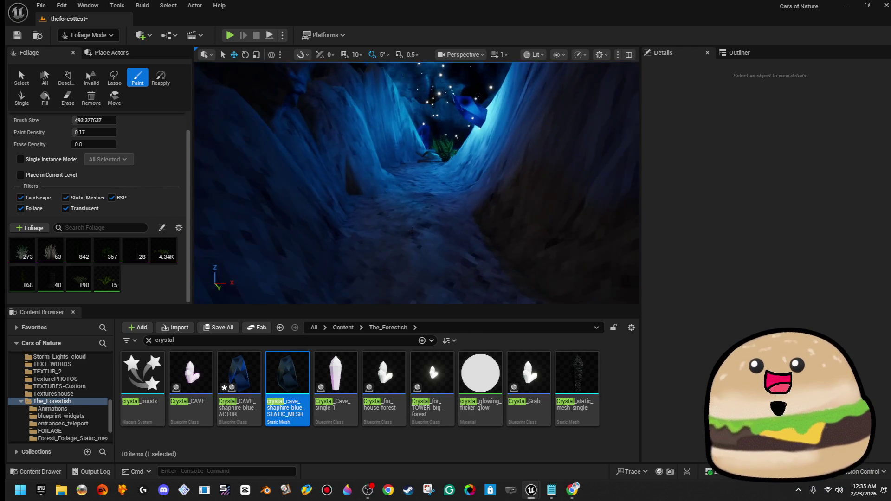
key("w")
left_click(378, 213)
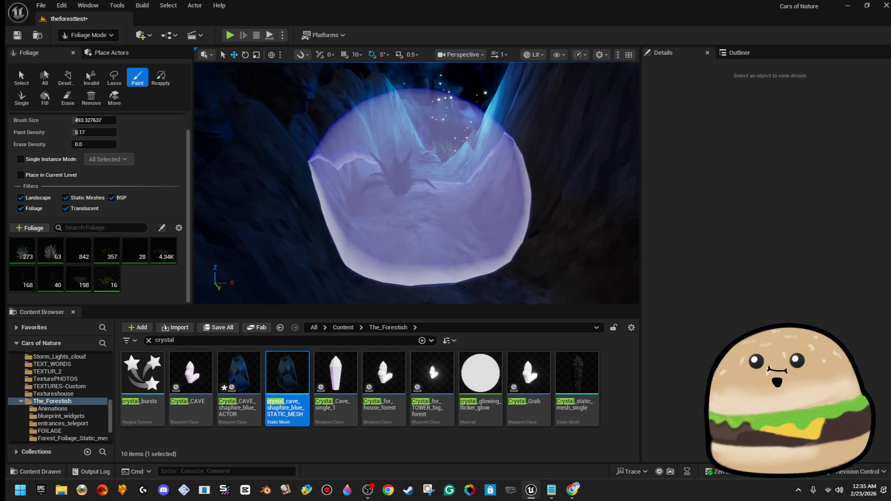
left_click(88, 35)
left_click(106, 55)
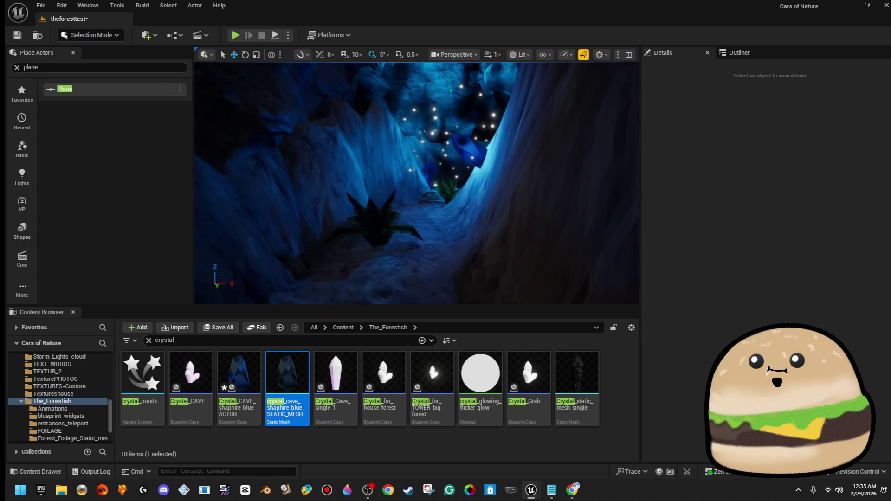
- Select the ferns and playtest full-screen, walking past the ferns and blue crystals before returning
left_click(407, 239)
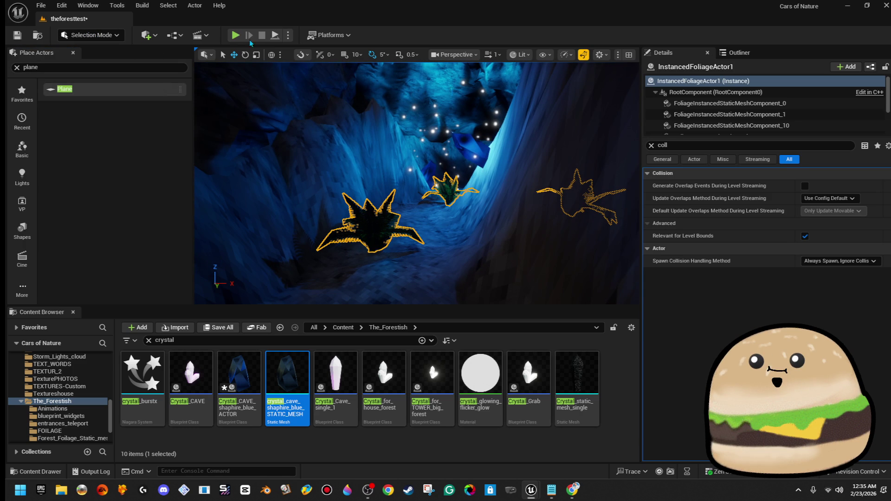
key("alt+p")
key("F11")
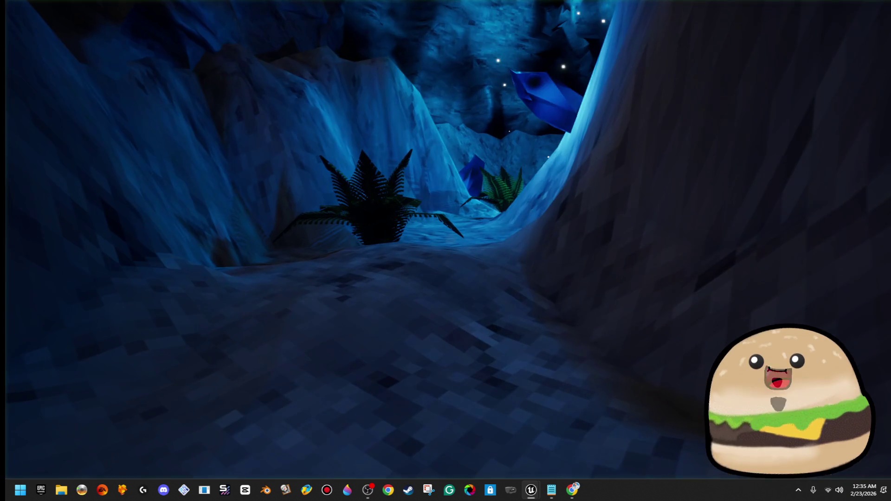
key("w")
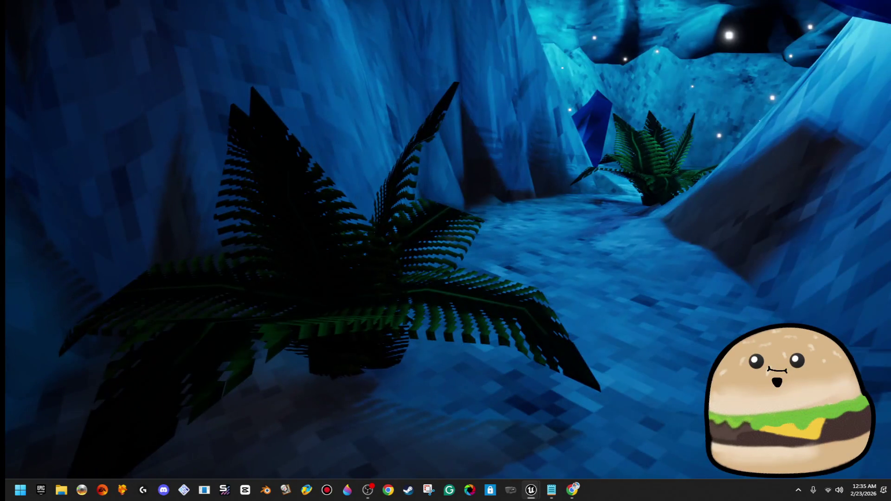
key("w")
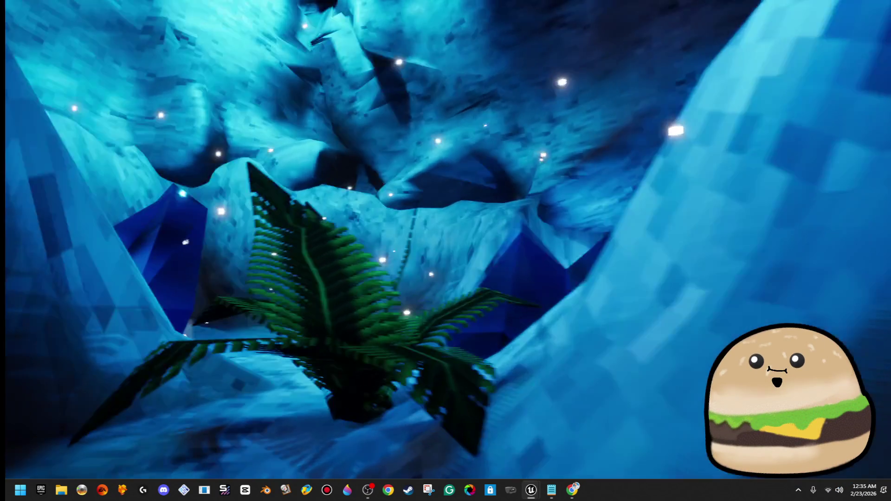
key("w")
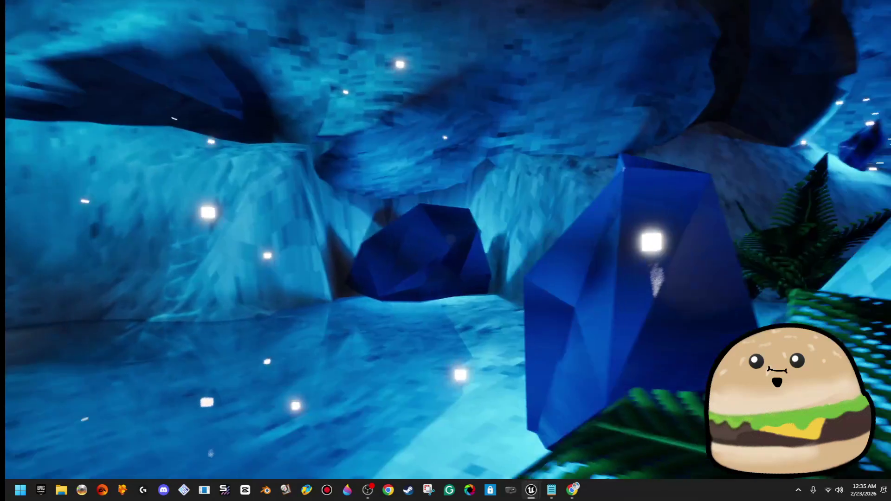
key("w")
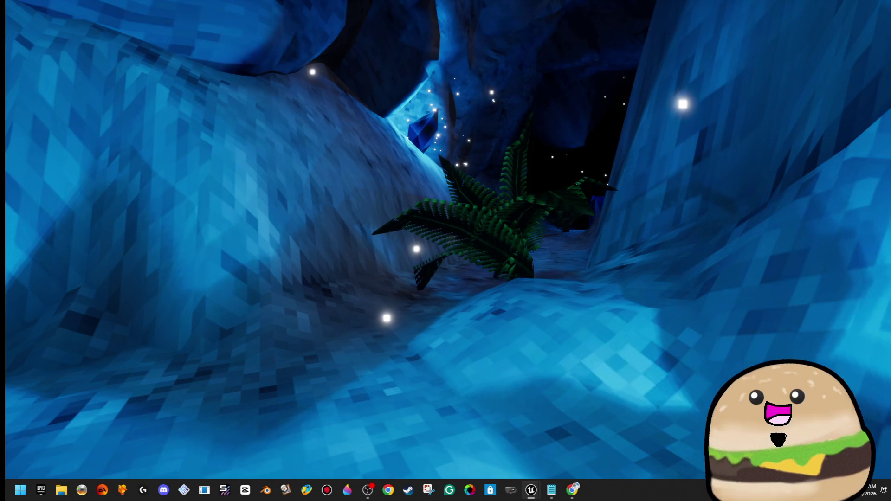
key("w")
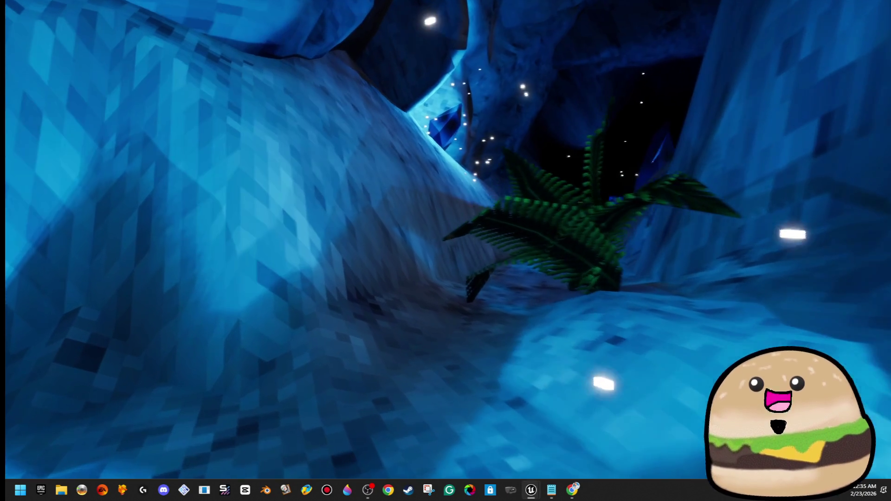
key("w")
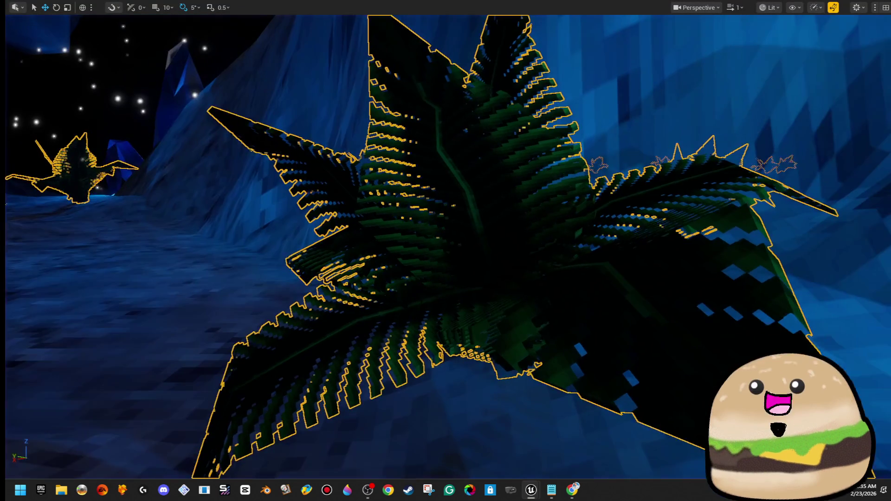
key("F11")
- In Foliage Mode, select a single fern instance, frame it and delete it
left_click(115, 36)
left_click(121, 74)
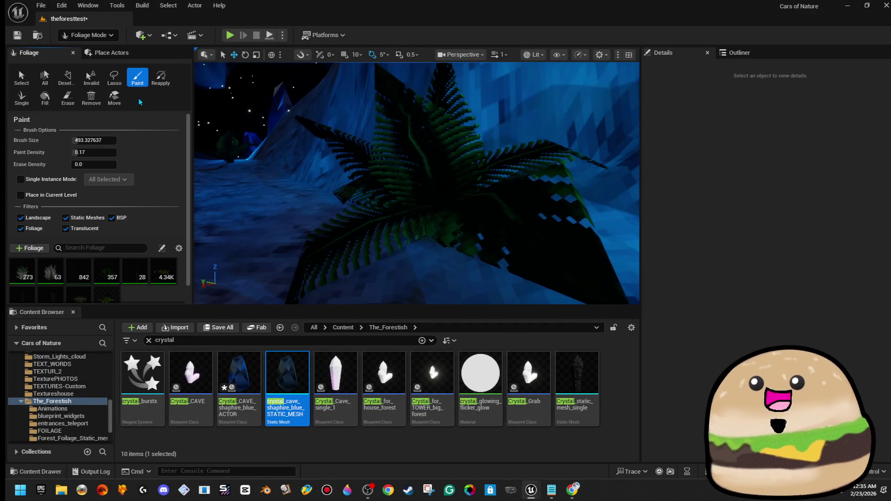
left_click(21, 78)
left_click(451, 216)
key("f")
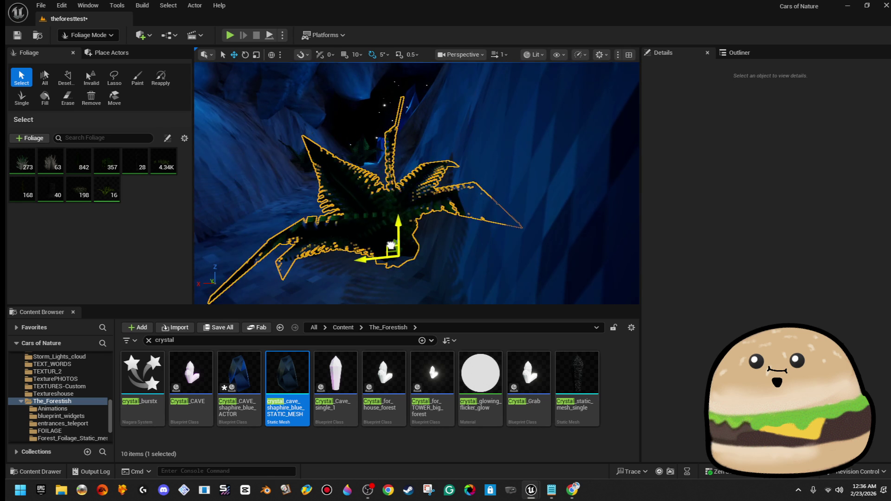
key("f")
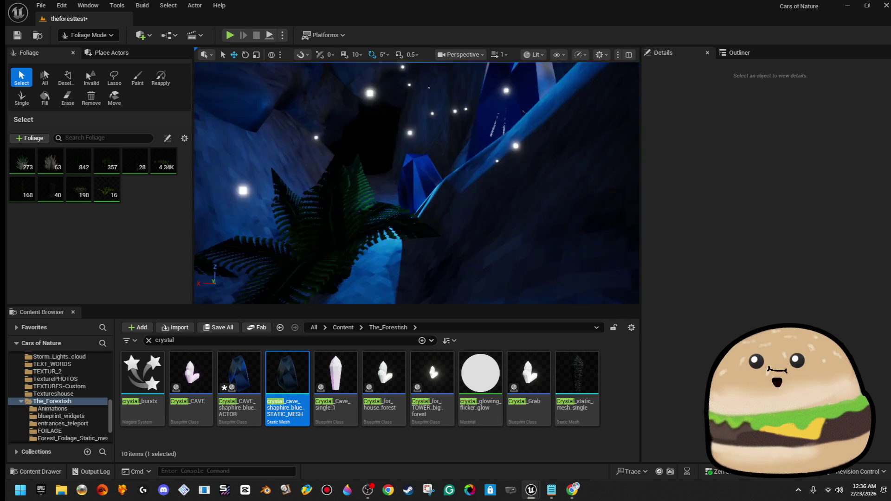
key("Delete")
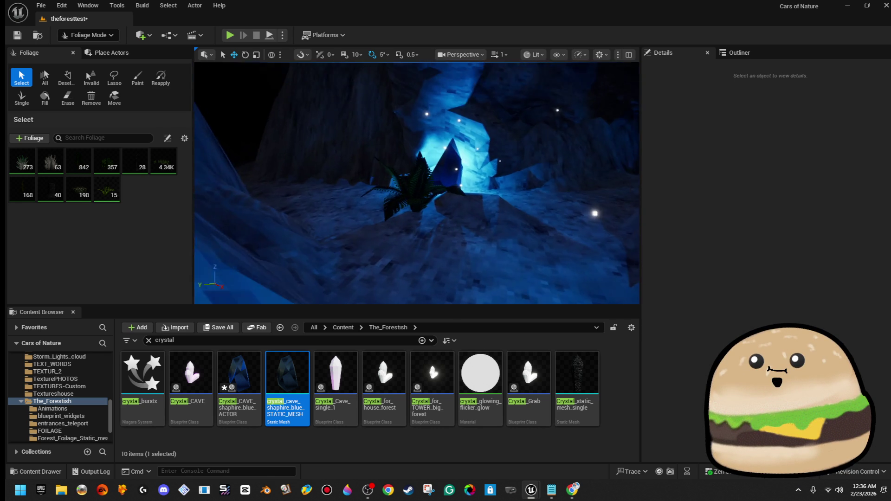
- Select the corridor fern, frame it and rotate it by -15 degrees
left_click(404, 185)
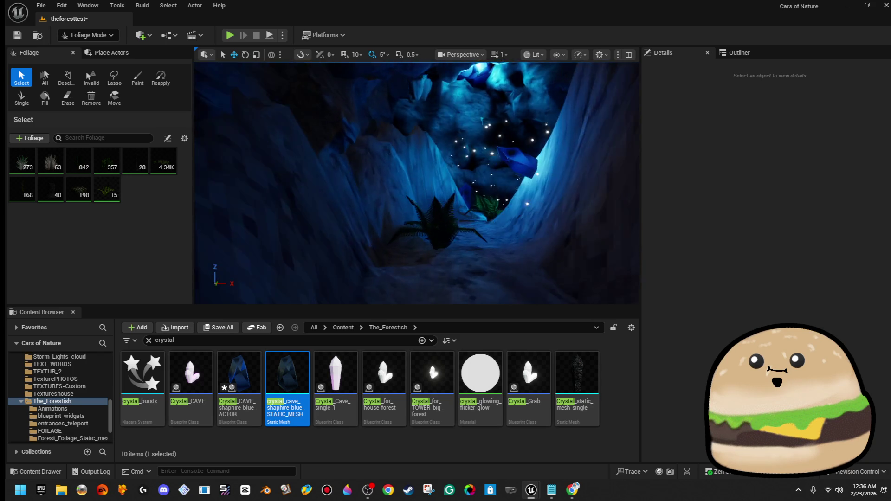
left_click(418, 200)
key("f")
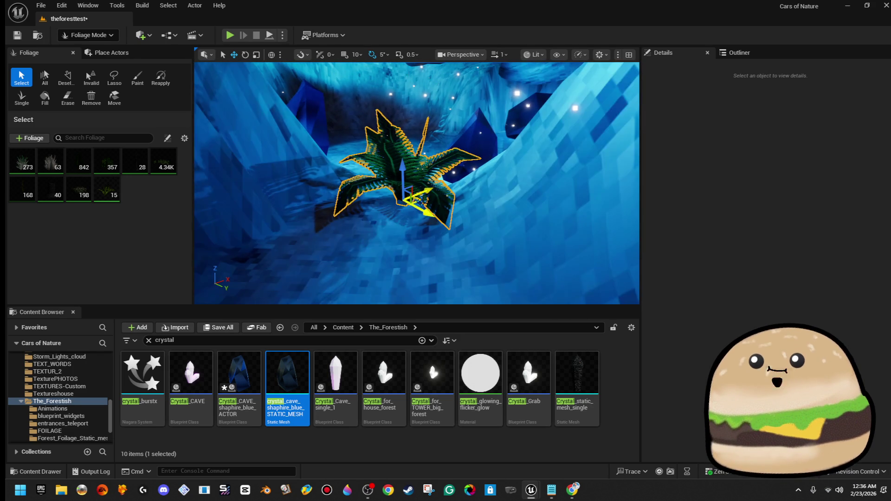
key("e")
mouse_move(485, 218)
left_mouse_down()
mouse_move(481, 195)
mouse_move(483, 204)
left_mouse_up()
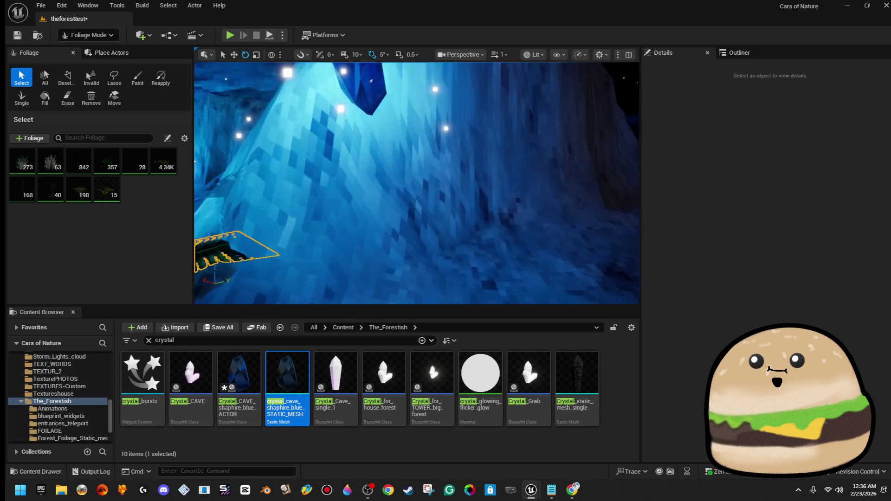
key("w")
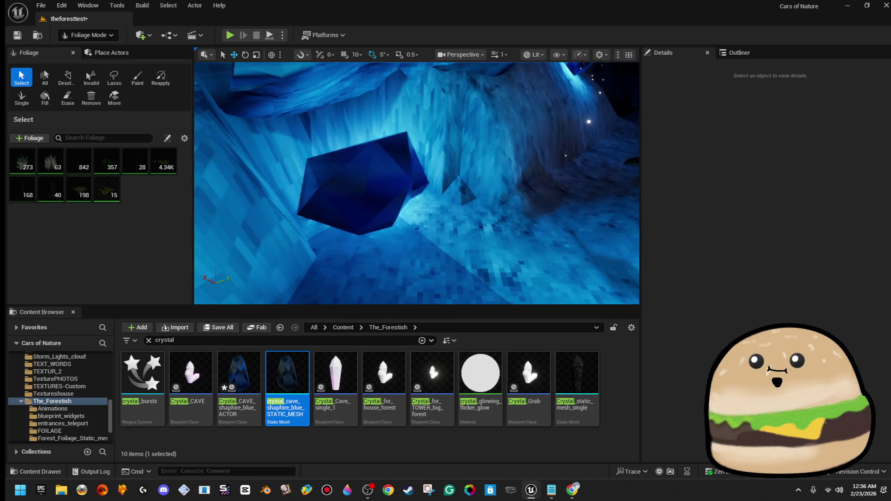
- Rescale the corridor fern and start a playtest with Alt+P
left_click_drag(418, 186, 399, 158)
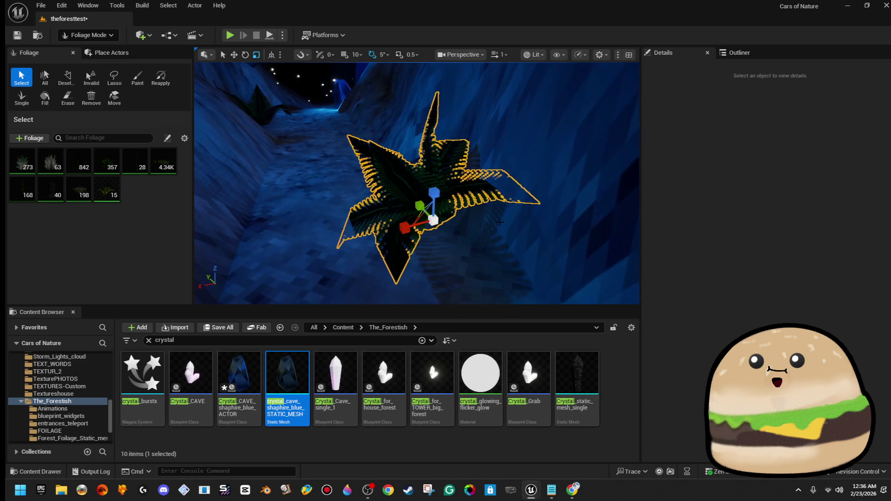
left_click_drag(432, 220, 432, 202)
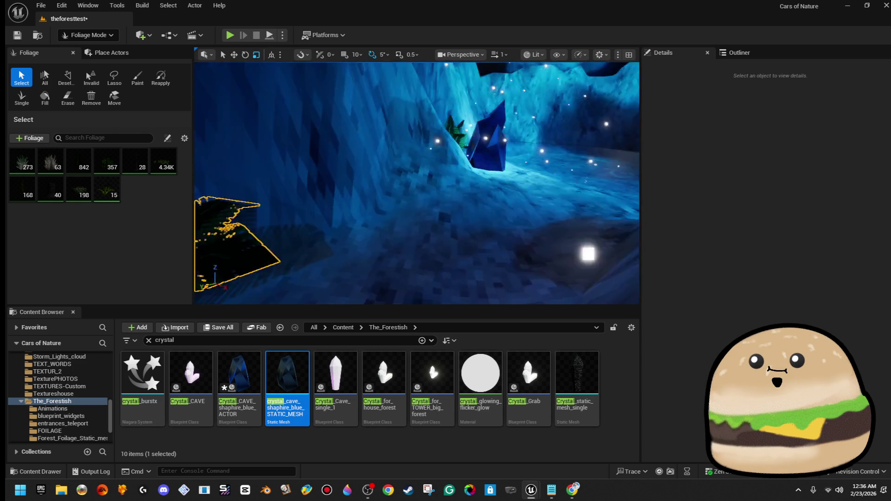
scroll(417, 184, "down", 3)
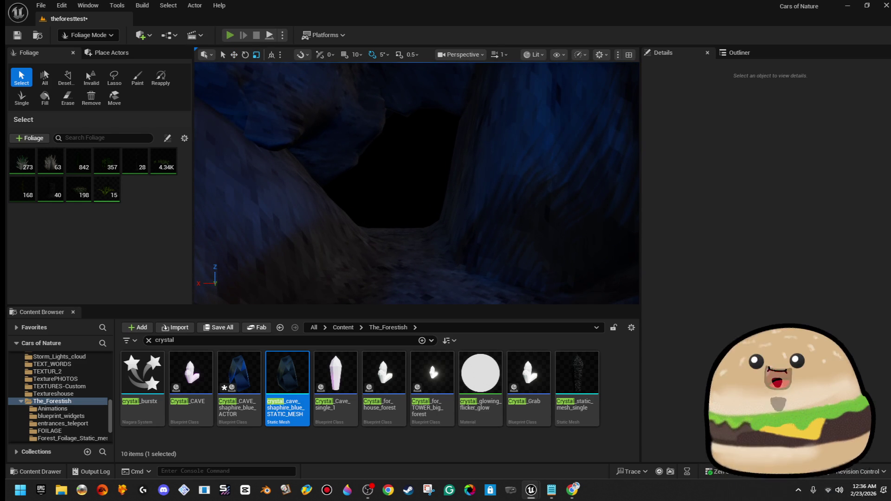
key("alt+p")
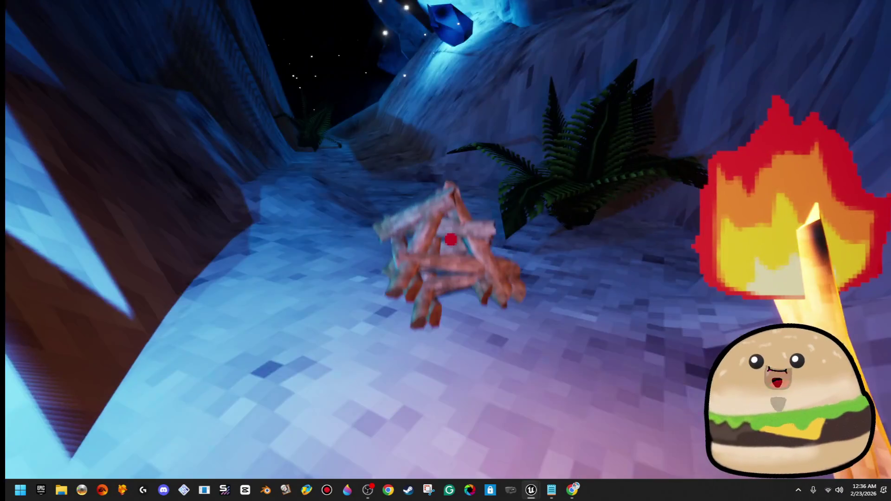
- Light the campfire during the playtest
left_click(451, 239)
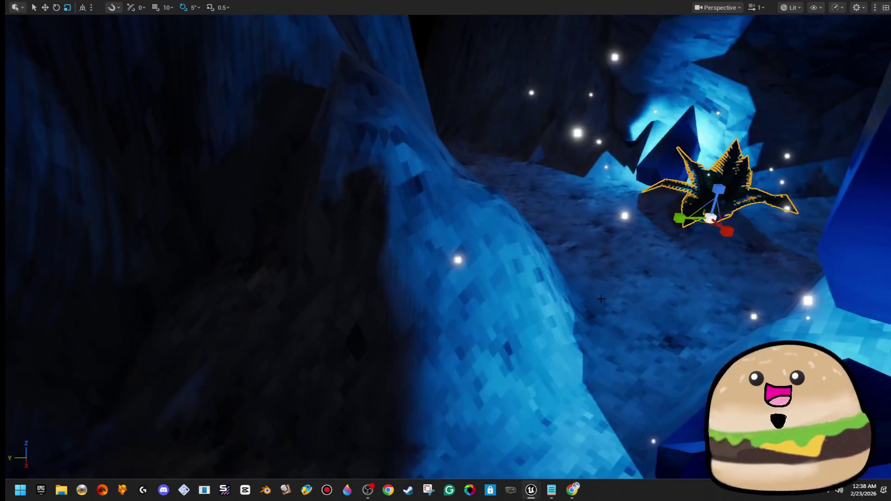
- Lift the fern onto the cliff, rotate it -10 degrees in local space, and shift the palm plant up the wall
mouse_move(523, 327)
left_mouse_down()
mouse_move(429, 366)
mouse_move(417, 210)
left_mouse_up()
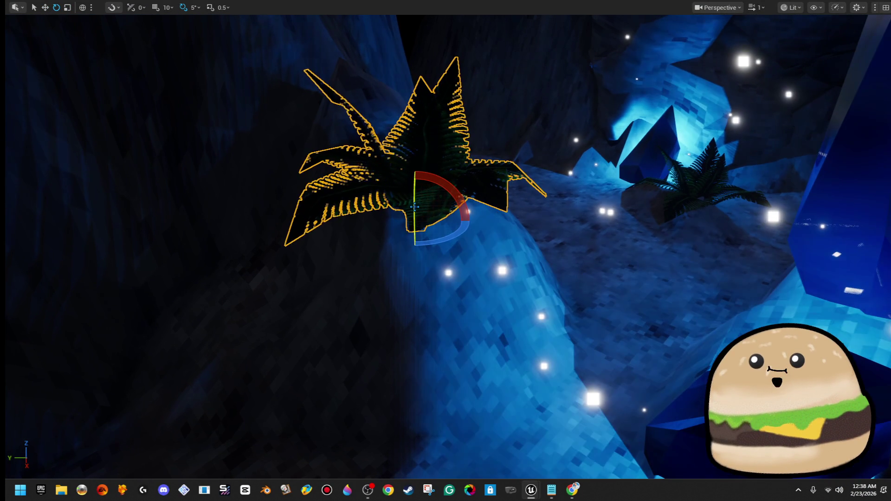
left_click_drag(415, 244, 441, 247)
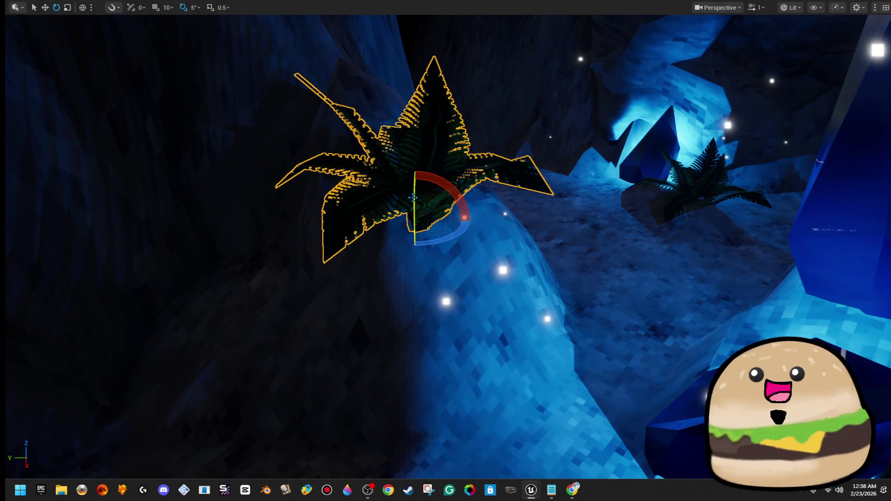
left_click(82, 7)
mouse_move(452, 199)
left_mouse_down()
mouse_move(441, 204)
mouse_move(453, 204)
mouse_move(447, 231)
mouse_move(457, 237)
left_mouse_up()
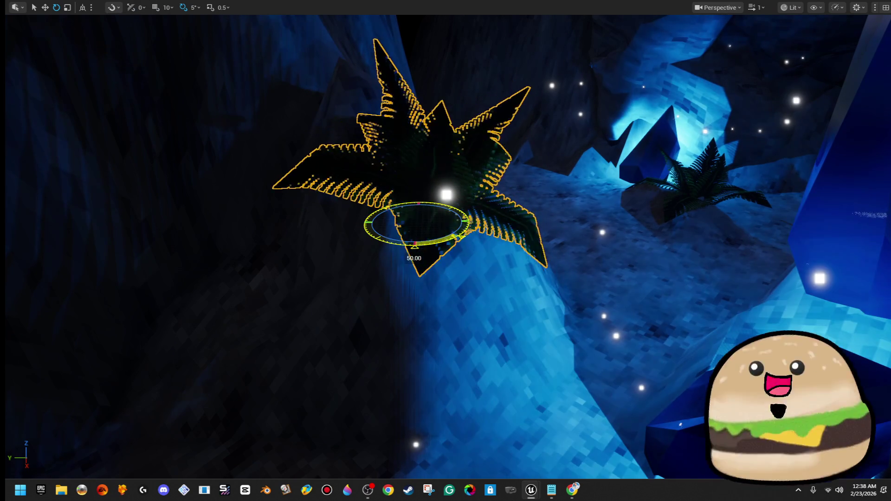
key("w")
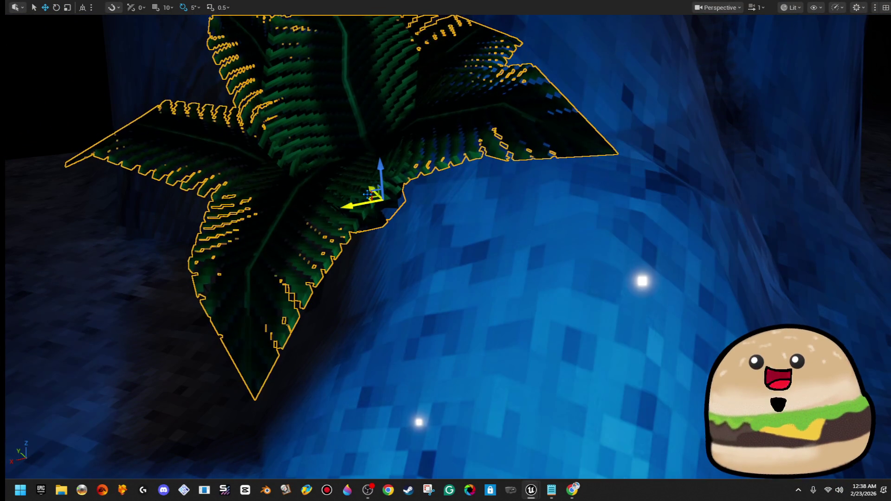
key("e")
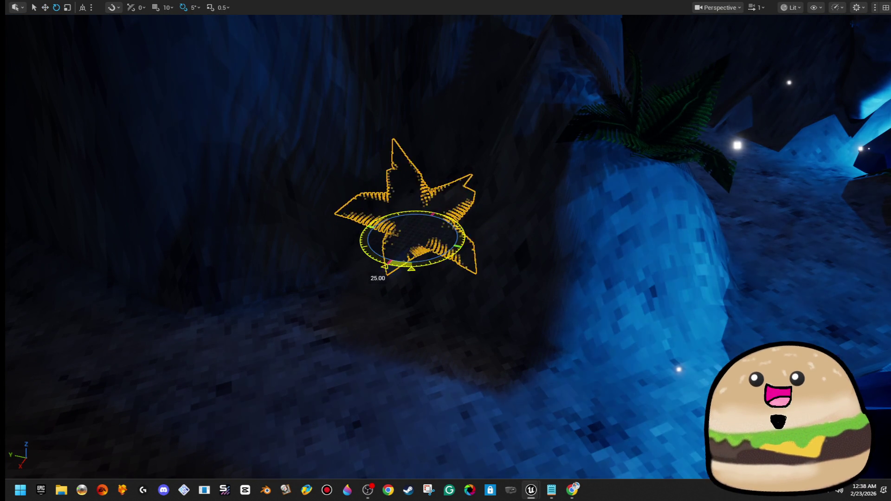
key("w")
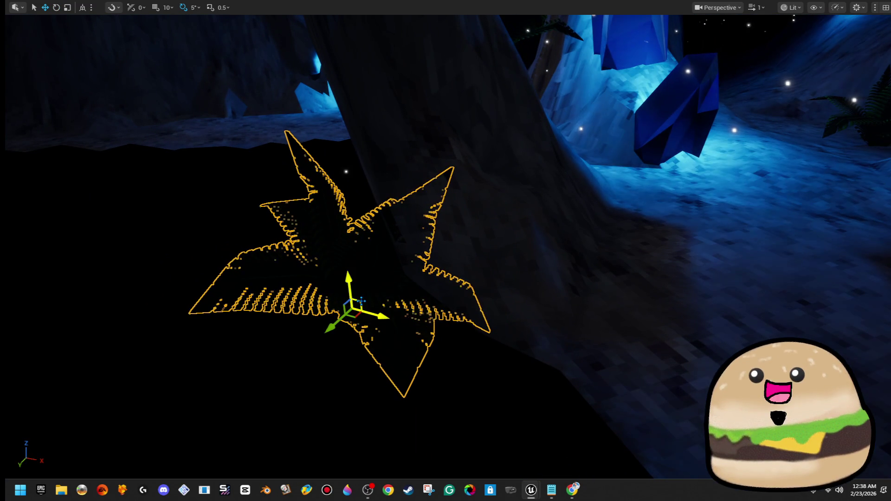
left_click_drag(356, 305, 549, 313)
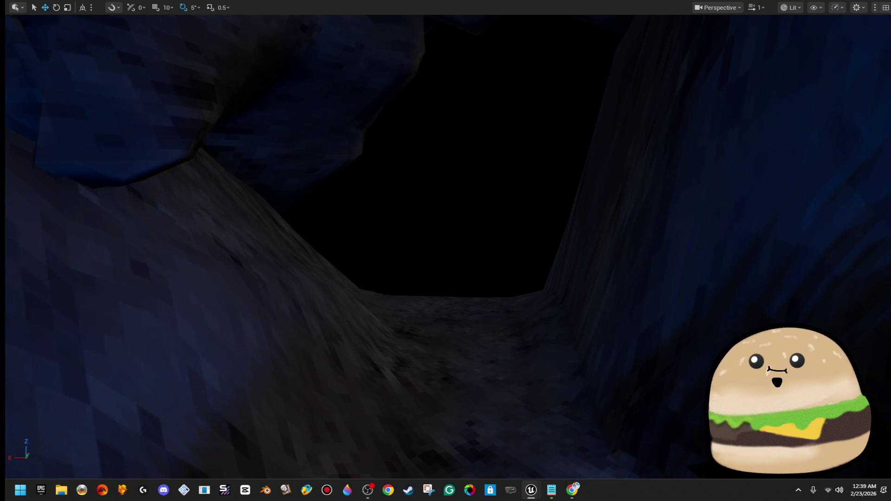
- Leave full-screen view, save the map and fly the view into the cave
left_click_drag(652, 191, 654, 190)
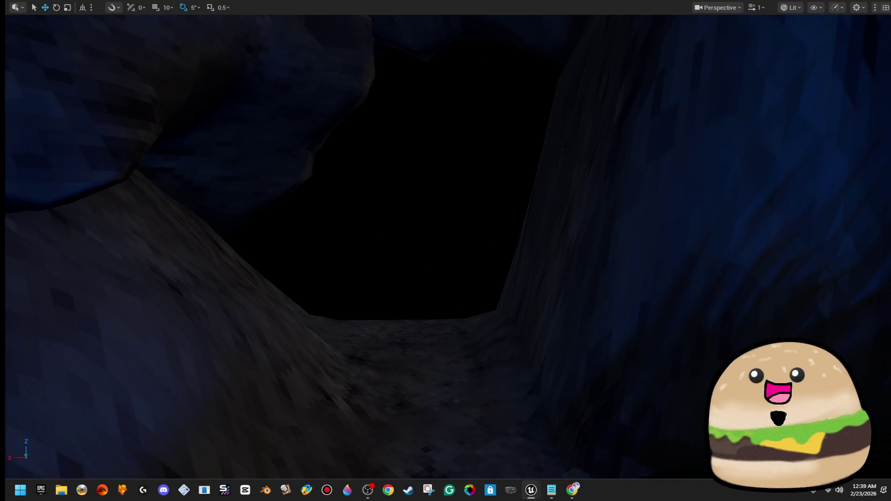
key("F11")
left_click(18, 39)
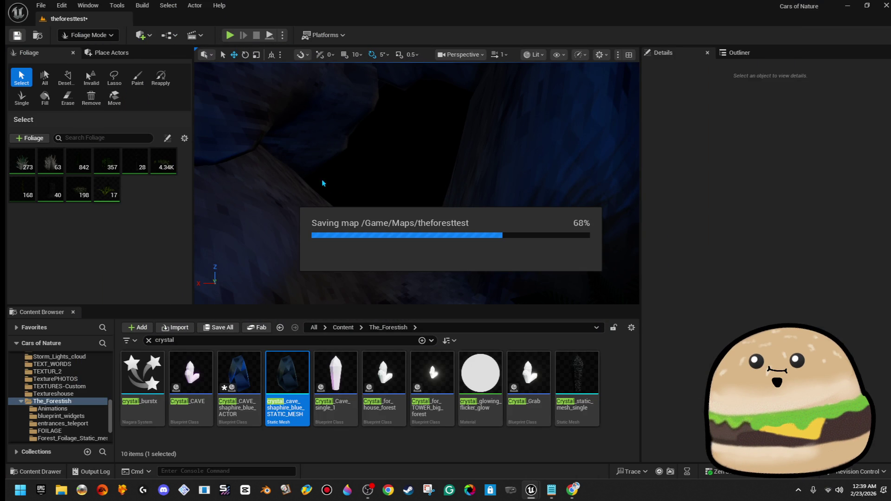
left_click_drag(503, 178, 496, 182)
mouse_move(417, 186)
left_mouse_down()
mouse_move(392, 188)
mouse_move(392, 170)
mouse_move(366, 175)
left_mouse_up()
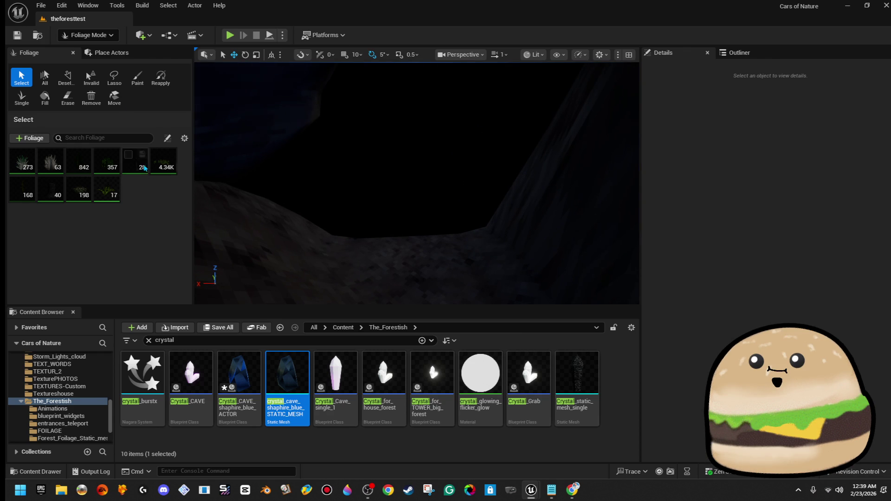
- Place a Cube from Place Actors > Shapes on the cave floor and select it
left_click(100, 54)
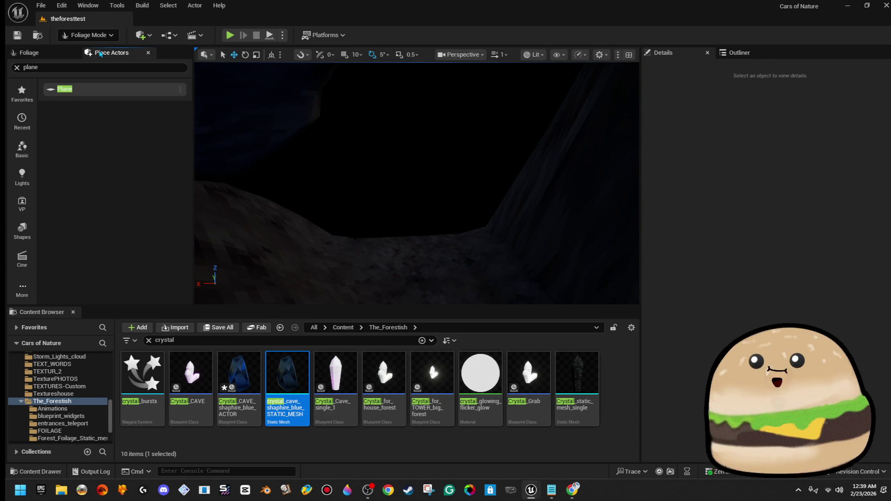
left_click(26, 232)
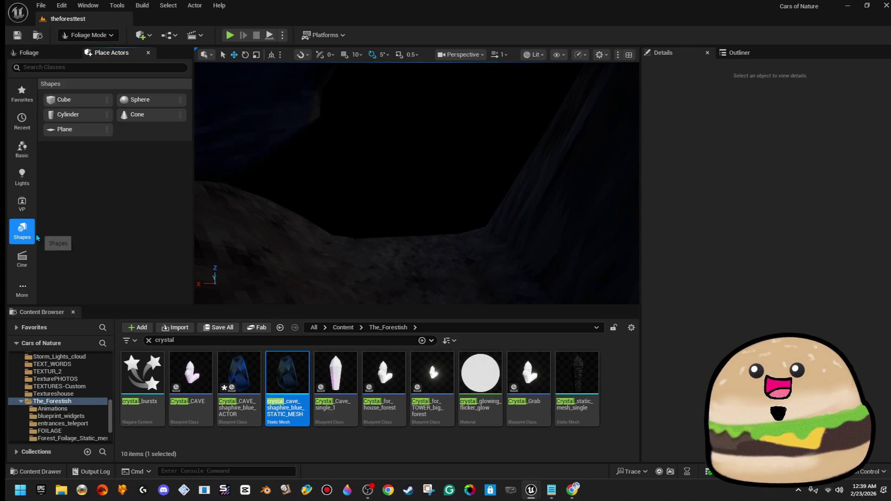
mouse_move(64, 100)
left_mouse_down()
mouse_move(430, 242)
mouse_move(422, 241)
left_mouse_up()
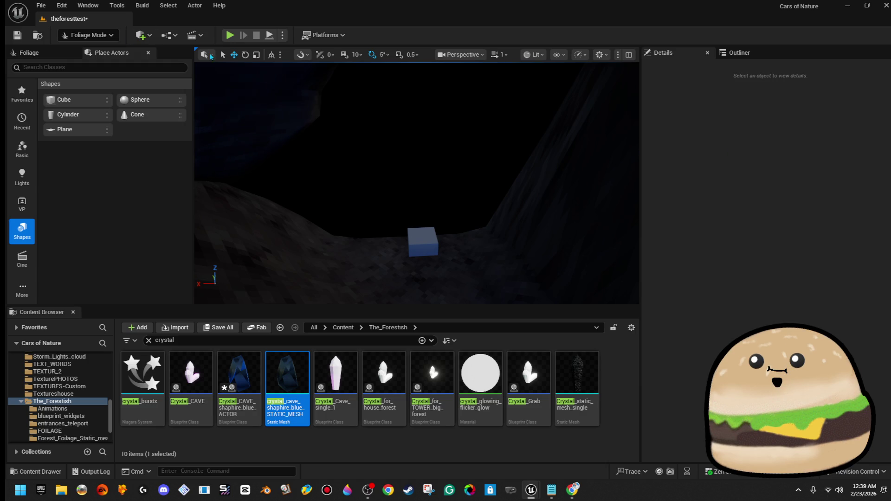
left_click(88, 35)
left_click(90, 51)
left_click(413, 238)
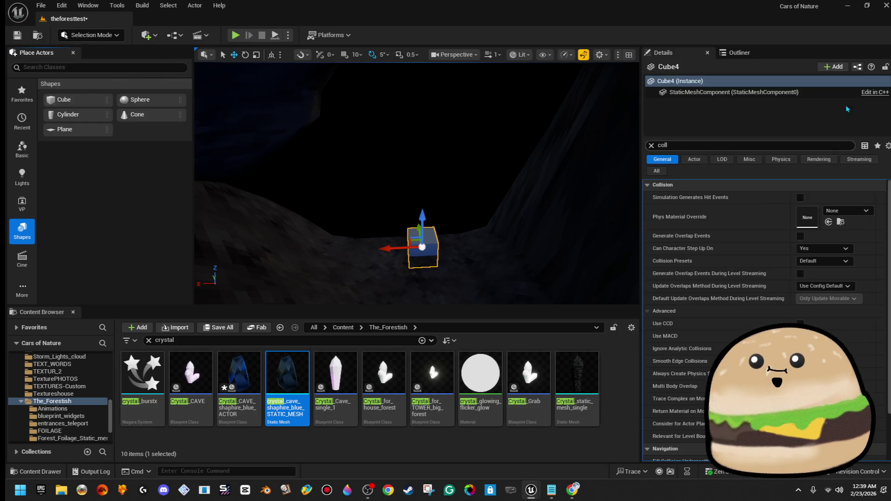
- In the Outliner, frame Cube4, Cube3 and Cube2 to identify the new cube
left_click(744, 58)
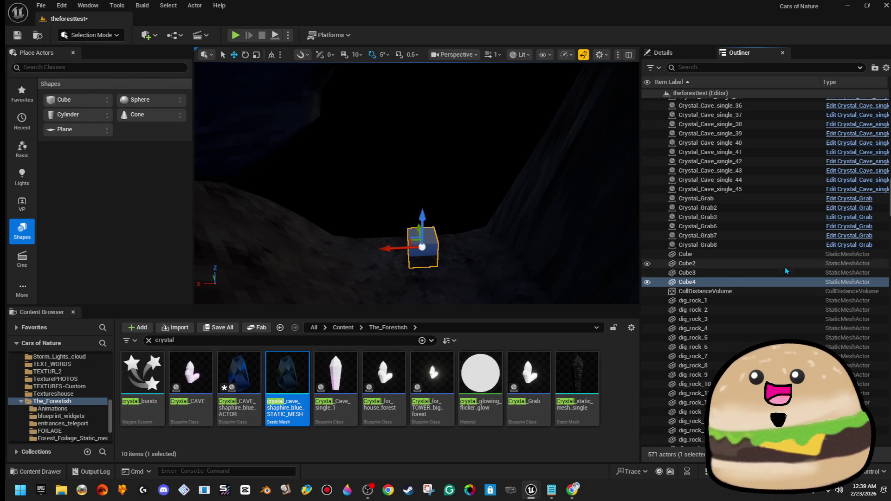
right_click(704, 283)
left_click(703, 282)
double_click(704, 283)
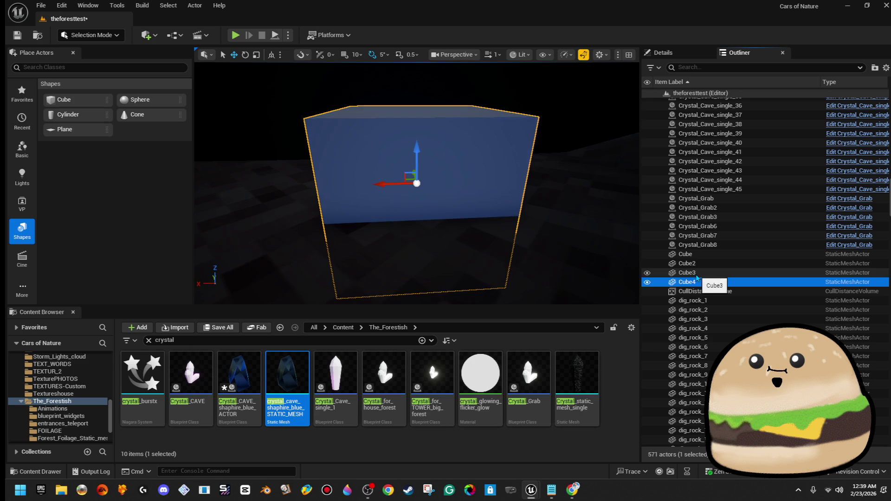
double_click(697, 274)
left_click(691, 264)
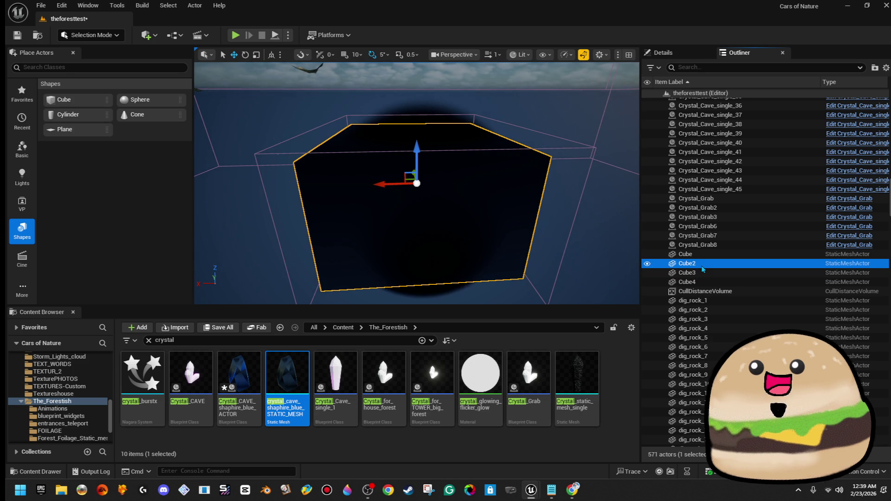
double_click(691, 263)
double_click(704, 281)
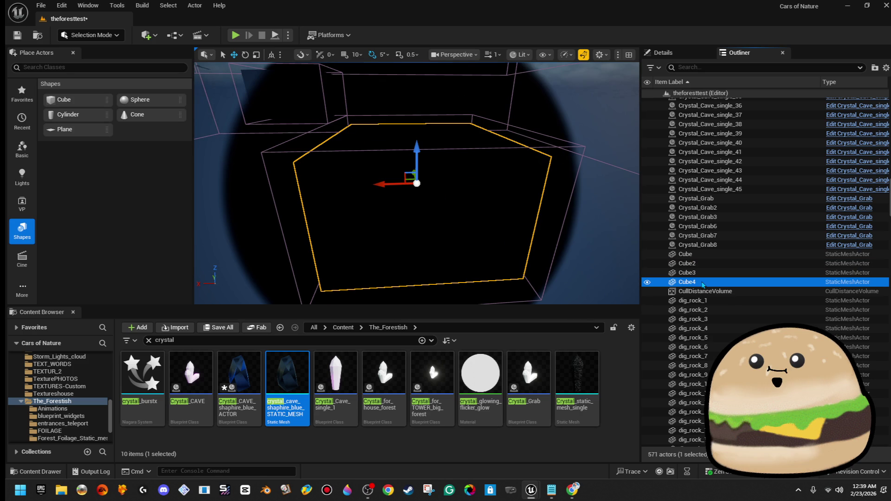
- Rename Cube4 to cave_black_entrance through its Outliner context menu
right_click(703, 284)
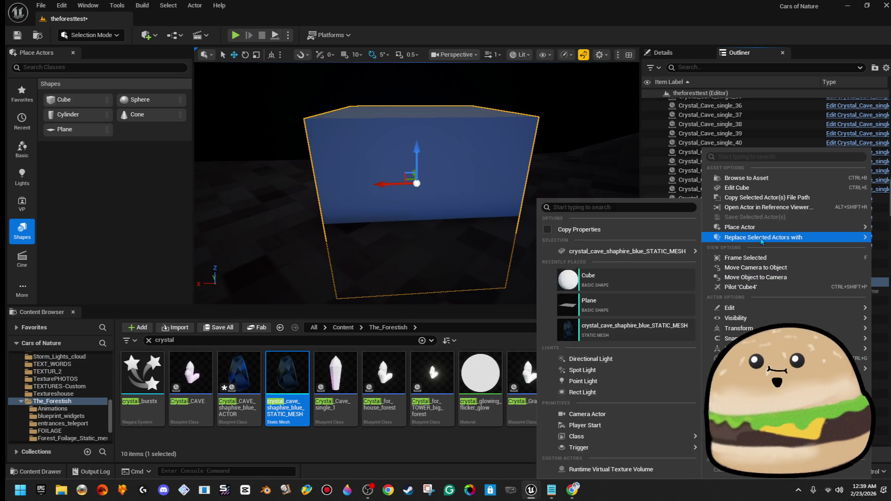
mouse_move(760, 319)
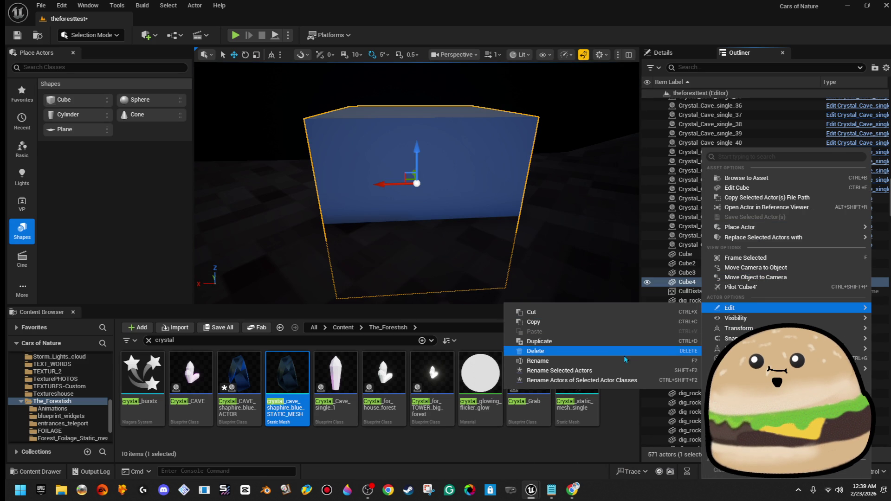
left_click(616, 361)
type("cave_")
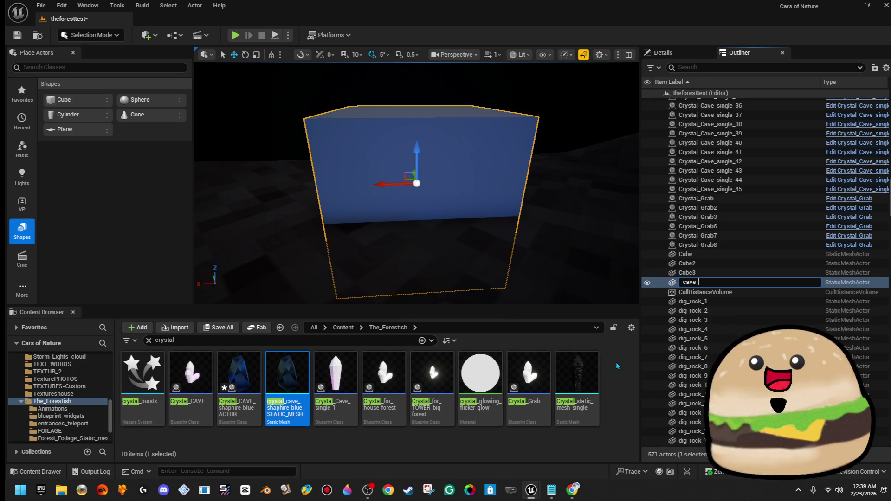
type("black_crystal")
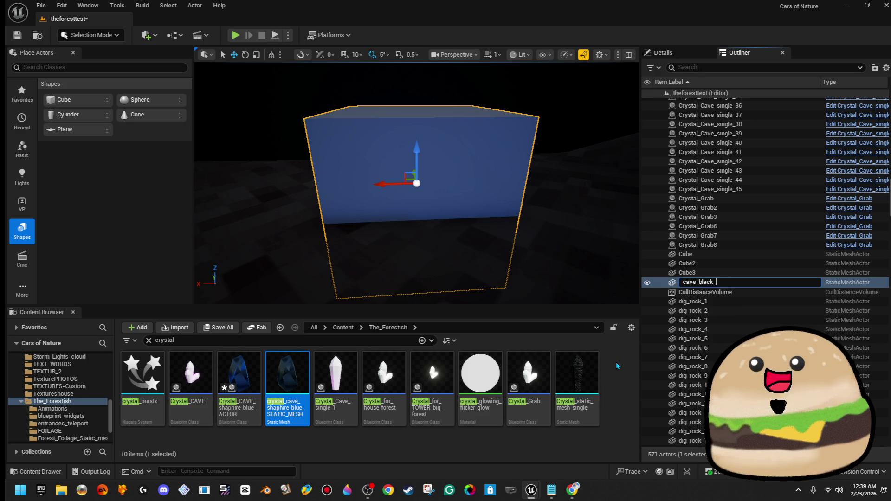
key("Return")
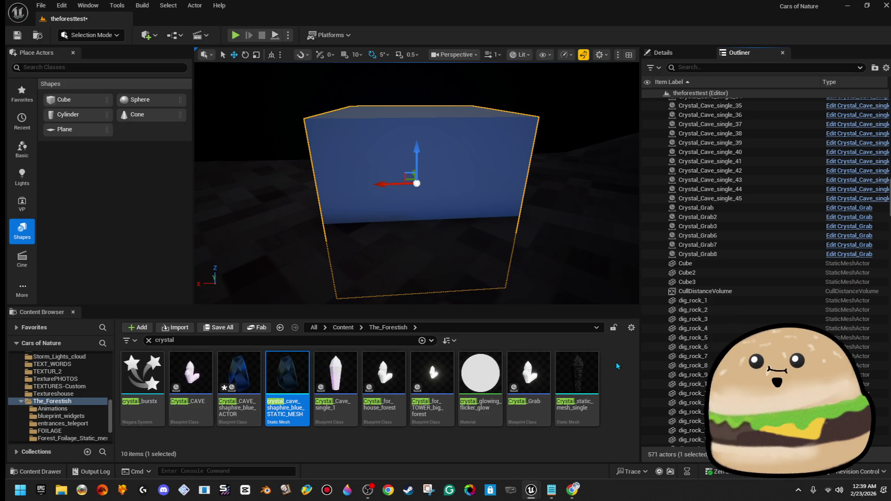
- Begin renaming cave_black_entrance again from its Outliner context menu
scroll(726, 254, "up", 12)
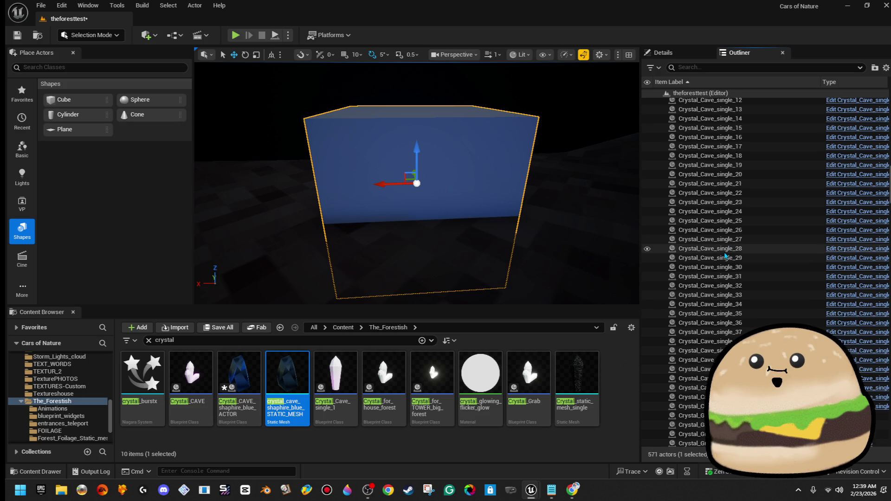
scroll(725, 254, "up", 10)
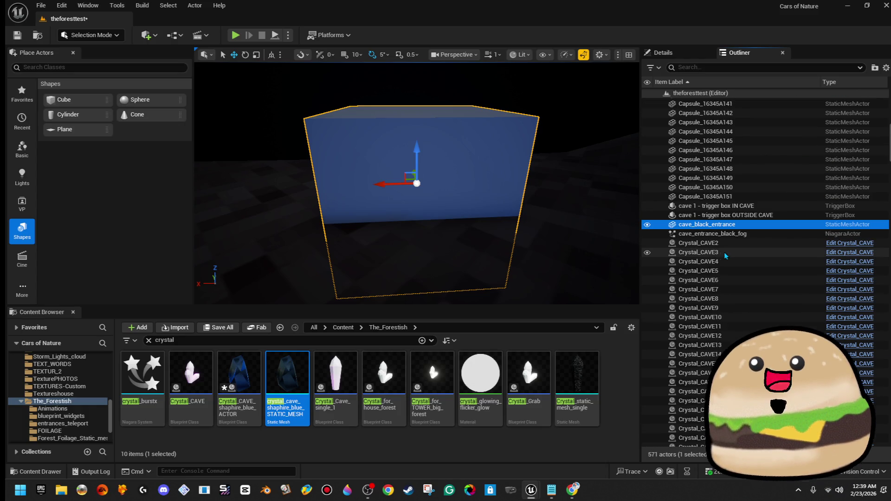
right_click(732, 227)
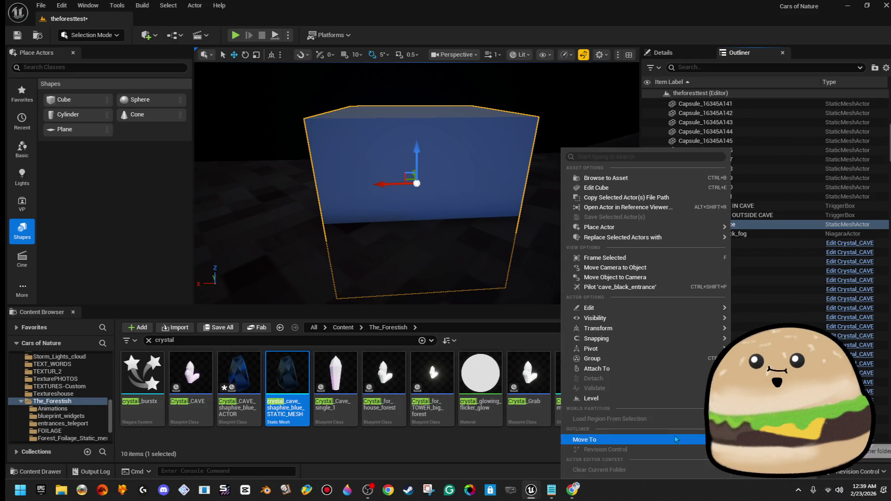
mouse_move(672, 309)
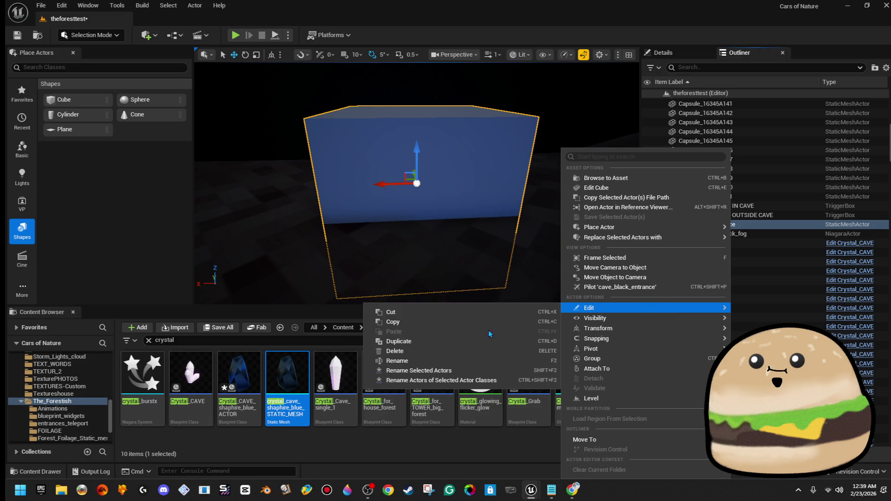
left_click(483, 360)
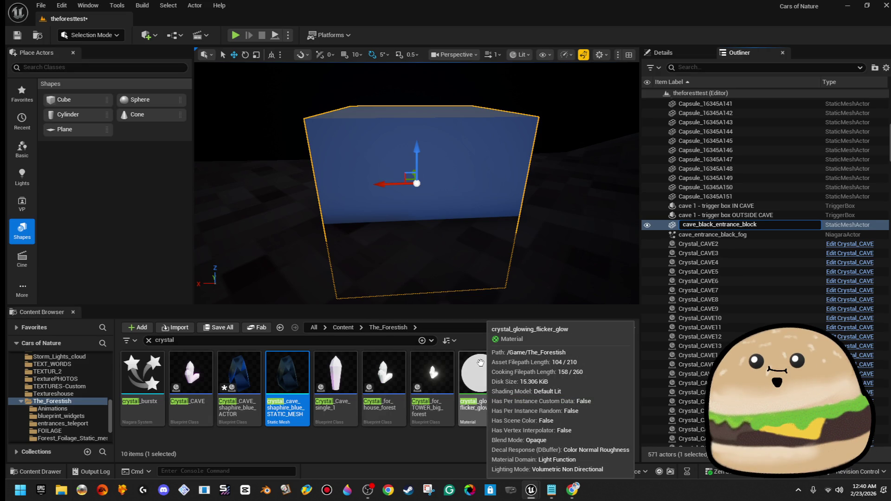
- Confirm the name cave_black_entrance_block and frame the block in the view
key("Return")
left_click_drag(417, 209, 399, 255)
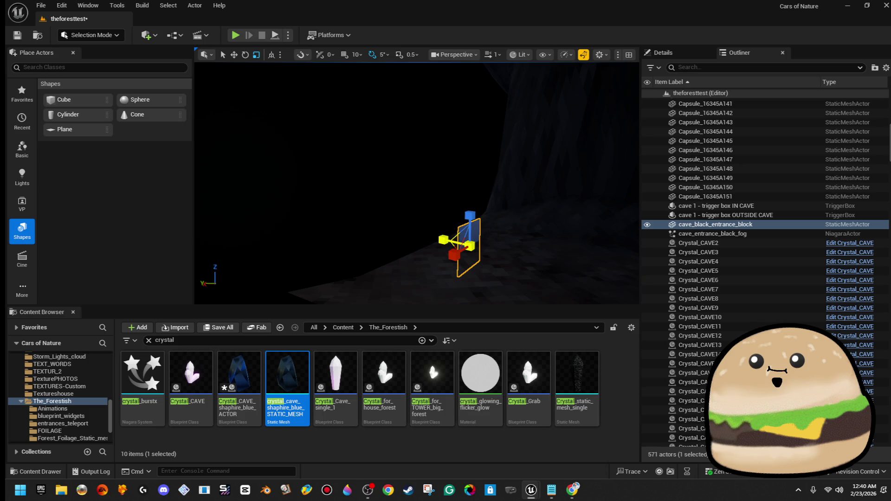
key("f")
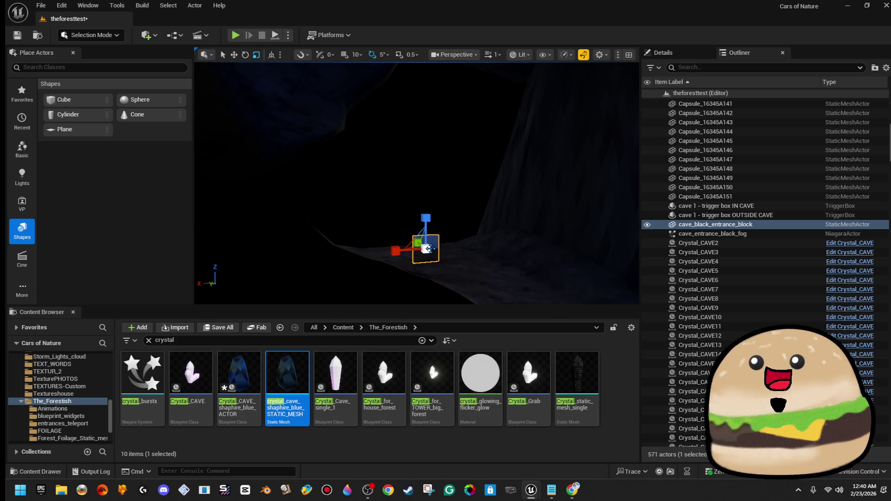
scroll(418, 255, "down", 5)
key("w")
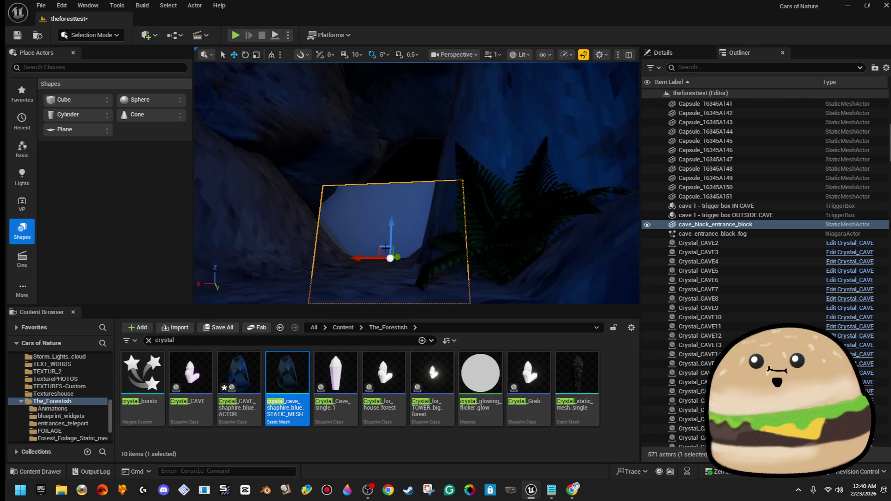
scroll(392, 195, "up", 5)
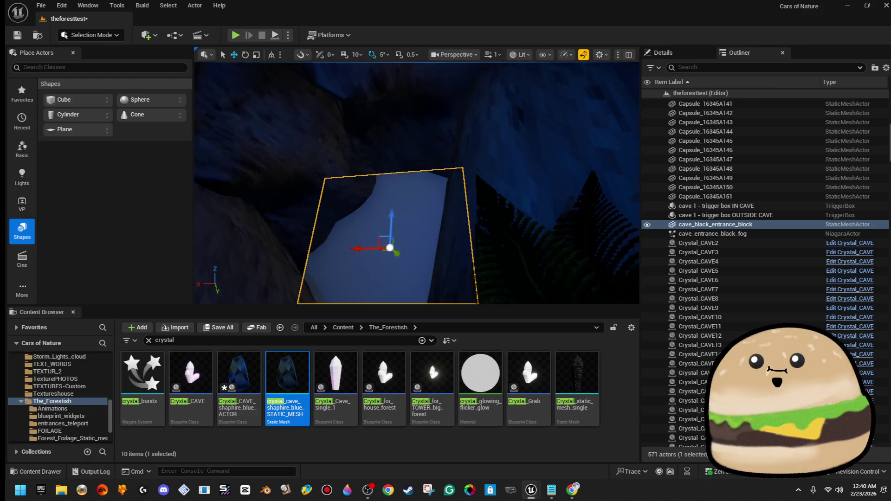
- Move the block toward the camera and resize it to cover the tunnel opening
left_click_drag(406, 209, 404, 211)
key("f")
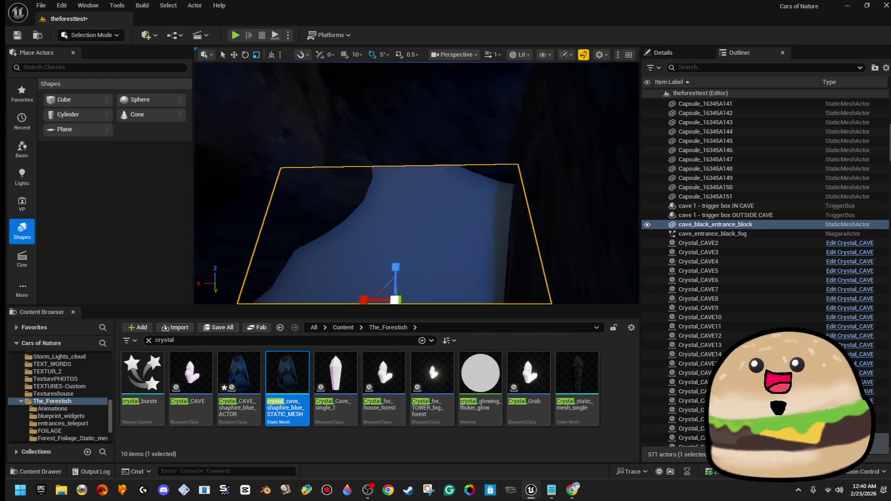
left_click_drag(446, 188, 432, 196)
key("f")
key("w")
- Set the block's material to Black_plain in Details and save the level
left_click(694, 53)
left_click(663, 144)
type("coll")
left_click(651, 146)
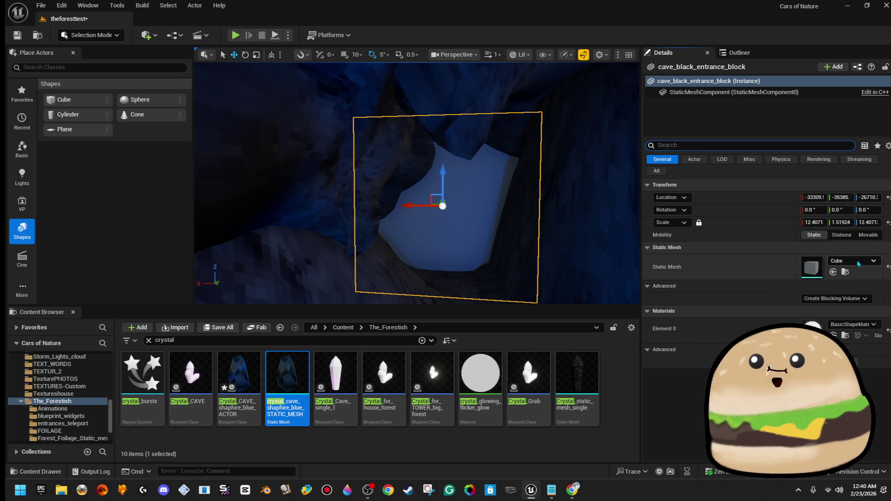
left_click(857, 331)
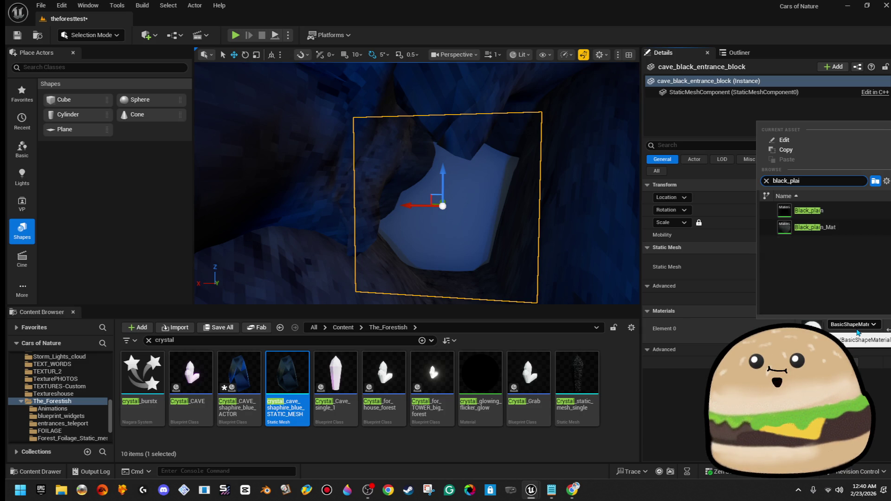
left_click(856, 213)
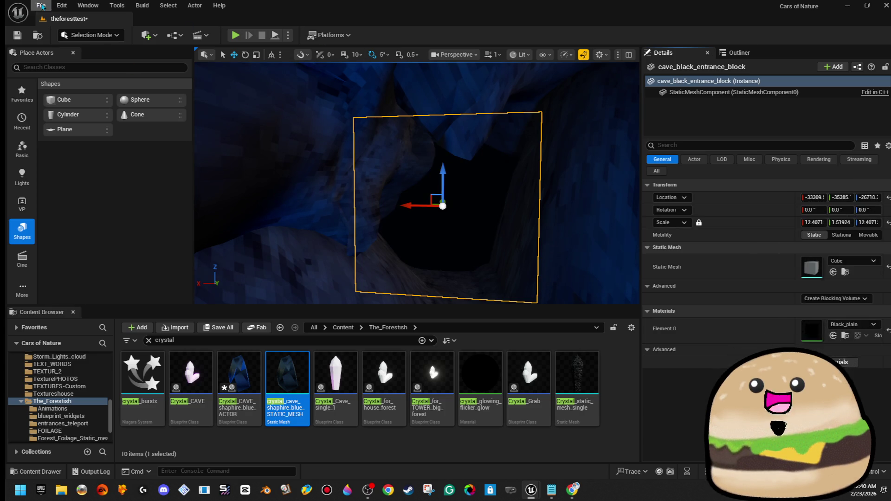
left_click(19, 36)
- Place the cave_entrance_black_fog effect at the cave entrance and raise it higher
left_click_drag(566, 183, 540, 177)
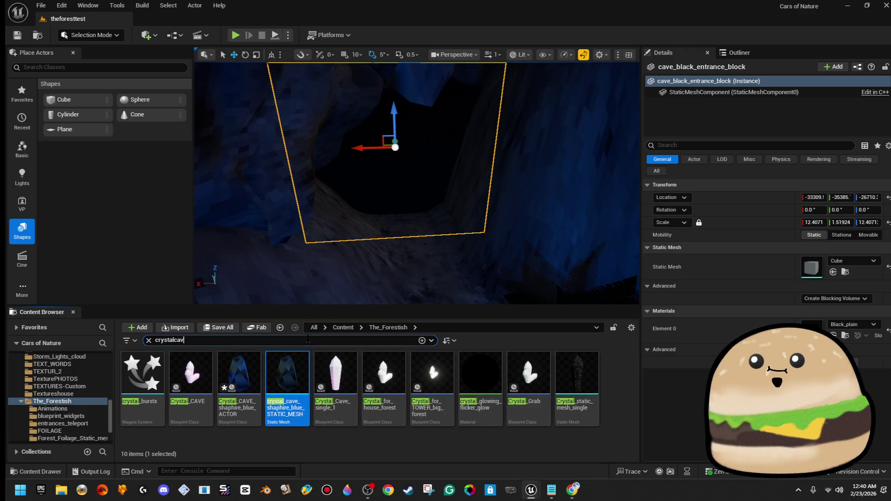
type("ve")
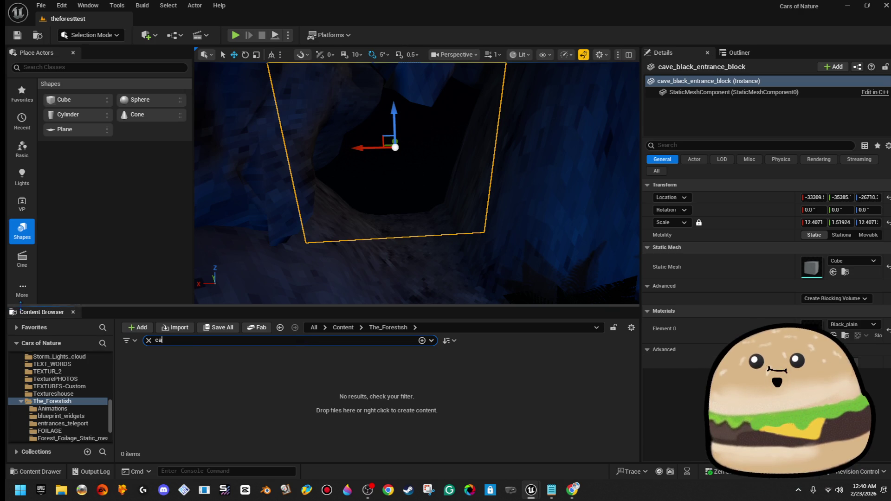
type("ve v")
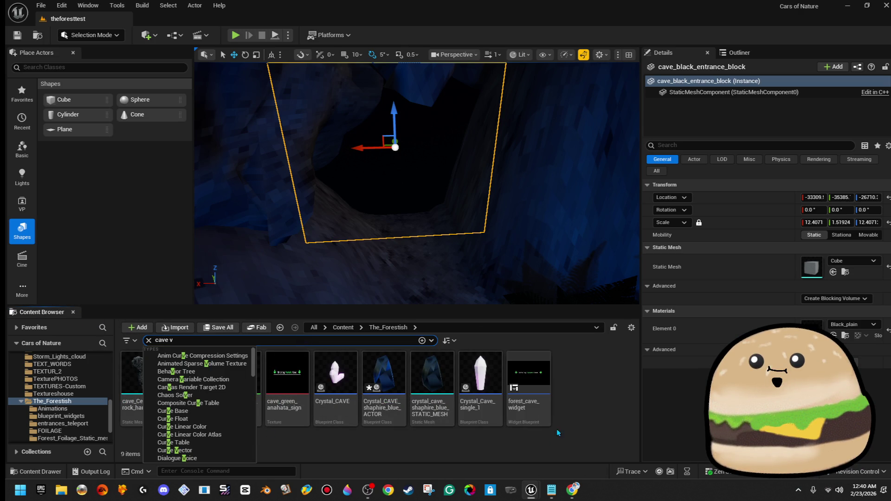
left_click(546, 438)
mouse_move(190, 385)
left_mouse_down()
mouse_move(406, 212)
mouse_move(403, 204)
mouse_move(401, 220)
left_mouse_up()
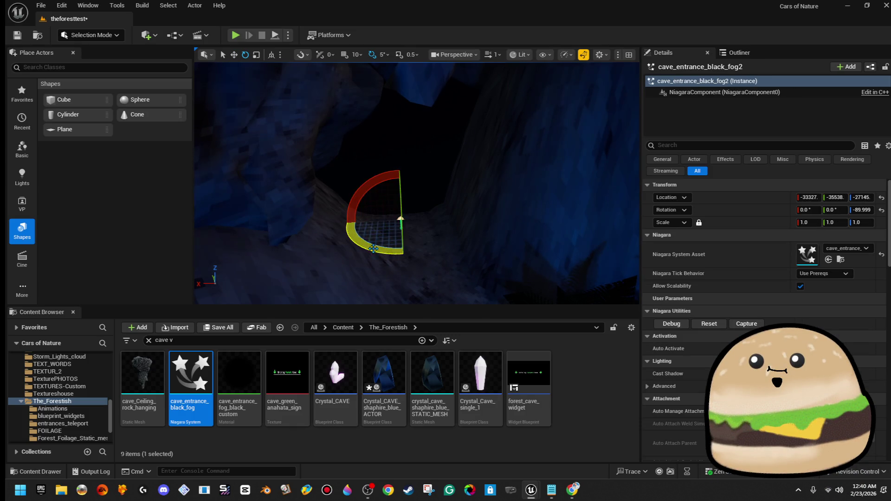
left_click_drag(399, 199, 398, 153)
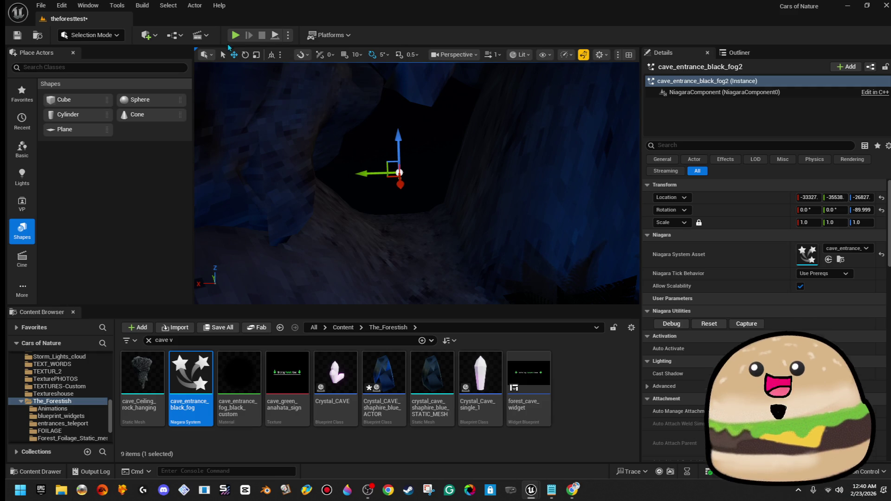
- Run a brief play test, then show the level's actor list
key("alt+p")
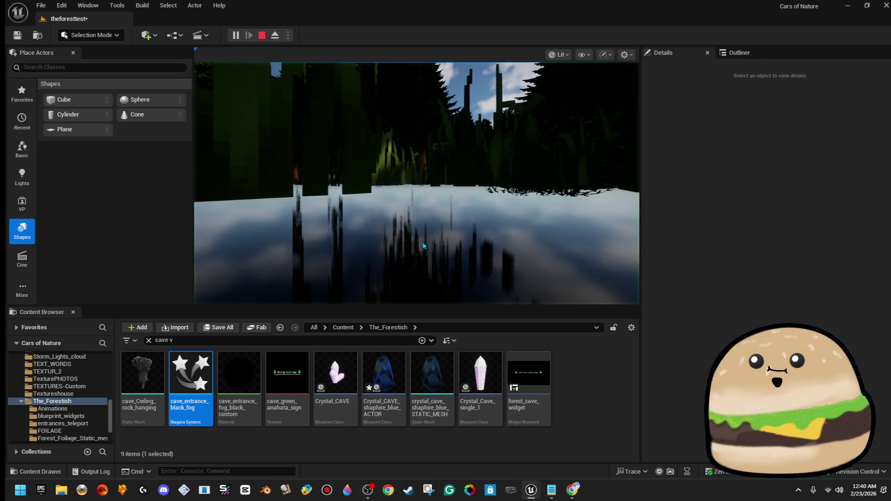
key("Escape")
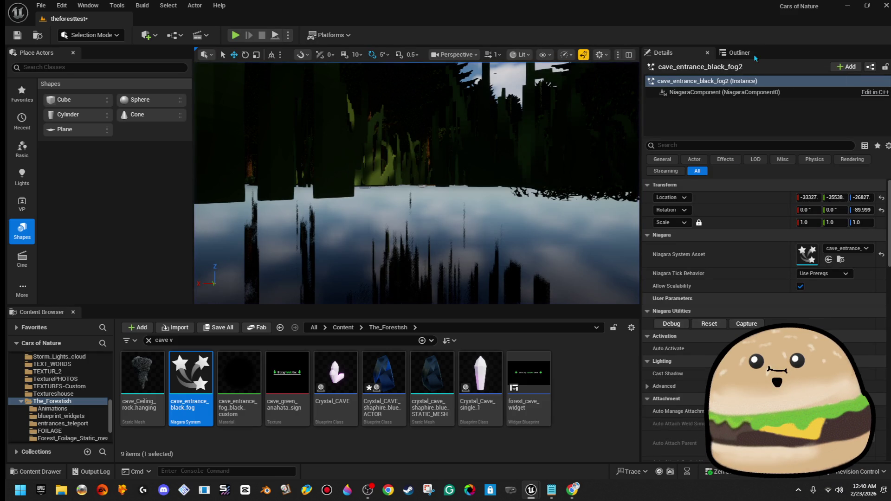
left_click(758, 50)
- Jump the view to Crystal_CAVE6 and scroll through the actor list
double_click(784, 291)
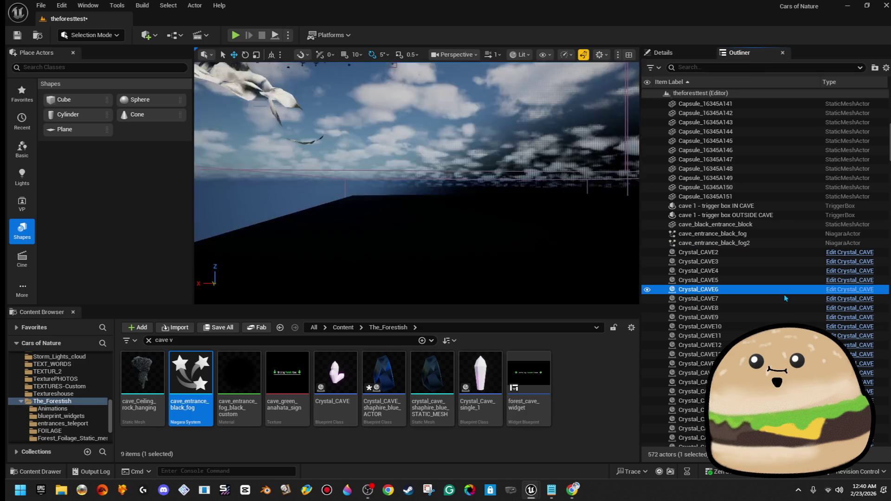
scroll(784, 298, "down", 15)
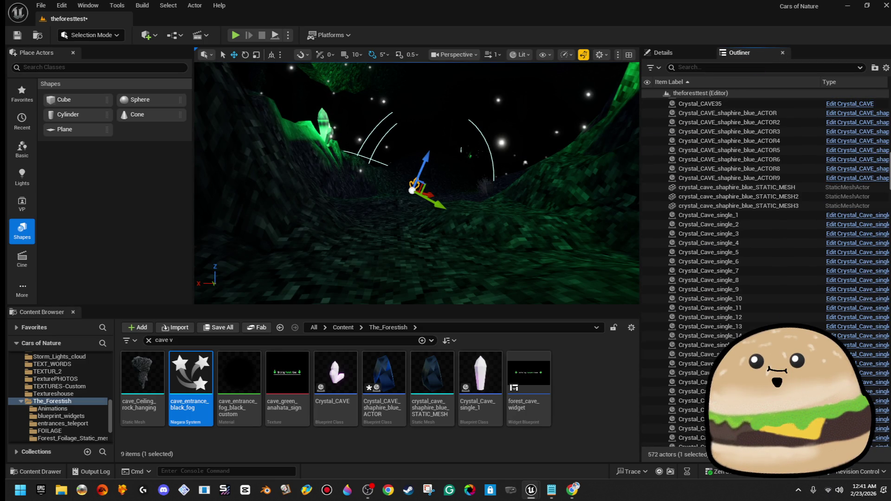
scroll(788, 199, "up", 20)
scroll(787, 200, "up", 3)
left_click_drag(888, 118, 888, 420)
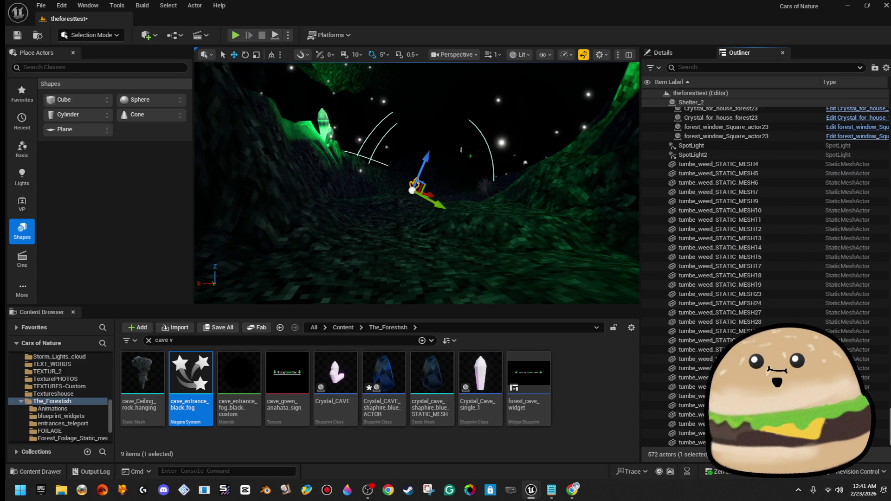
scroll(752, 186, "up", 3)
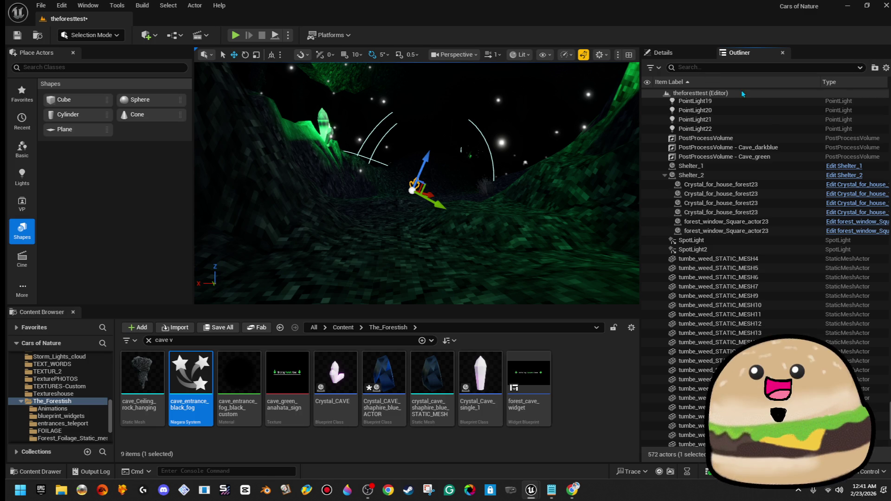
- Filter the Outliner by 'cave en' and frame cave_black_entrance_block
left_click(751, 67)
type("ca")
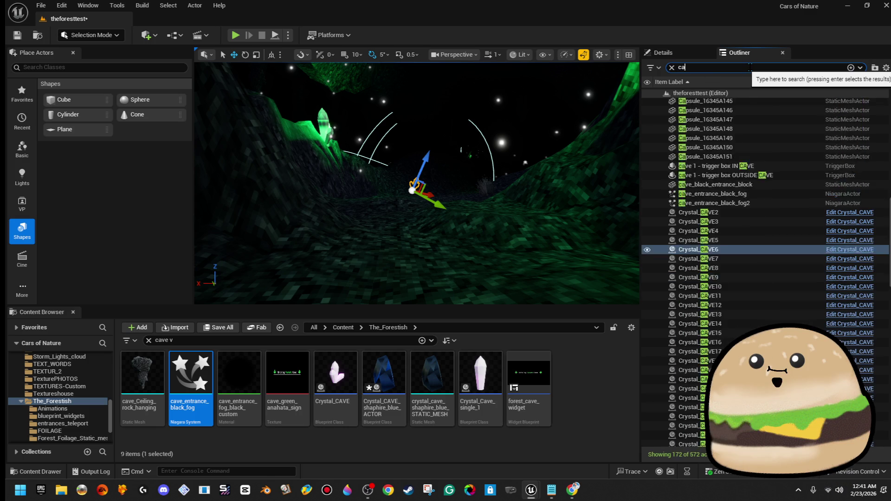
type("ve en")
key("Down")
key("Down")
key("Down")
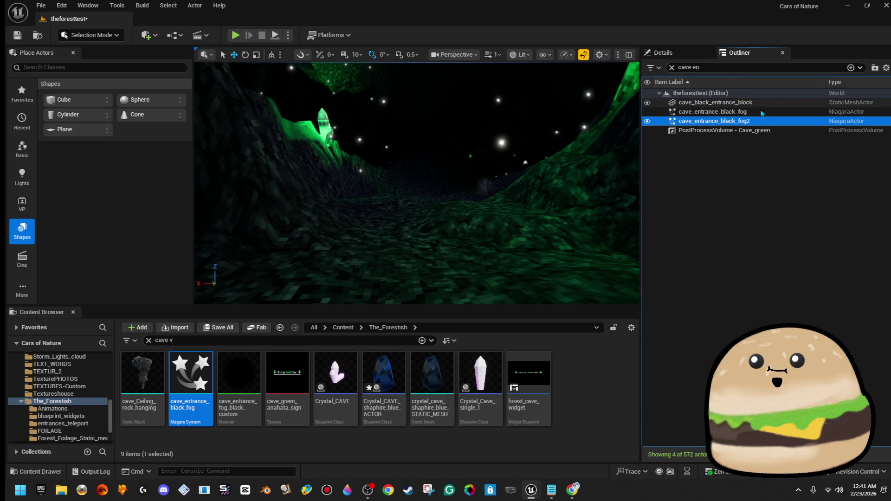
key("Up")
key("Up")
key("f")
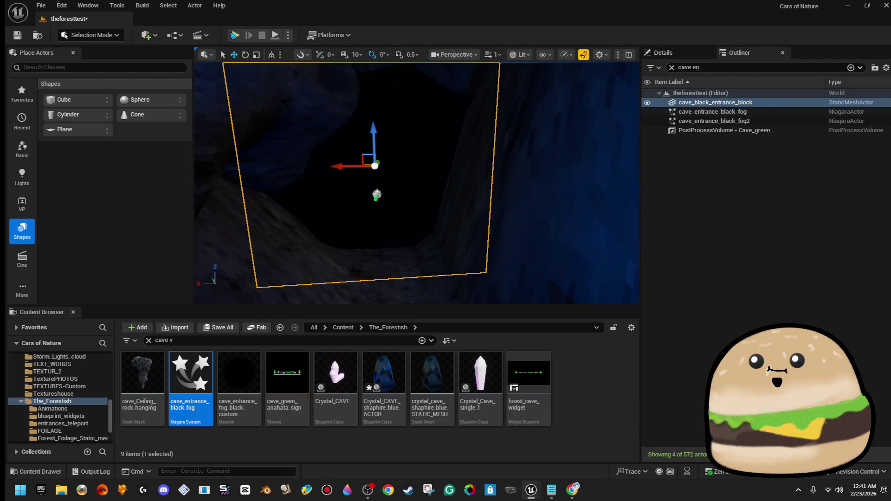
- Play-test the blacked-out entrance, then place a cave_Ceiling_rock_hanging rock in the cave
key("alt+p")
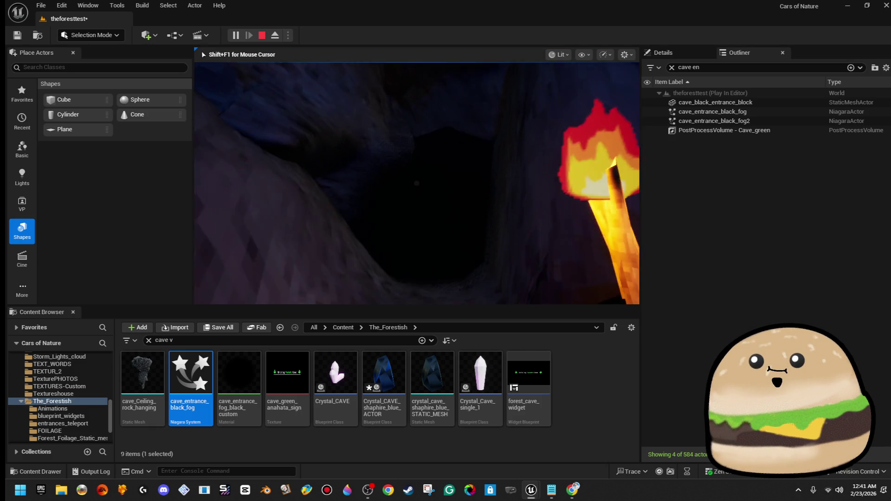
key("Escape")
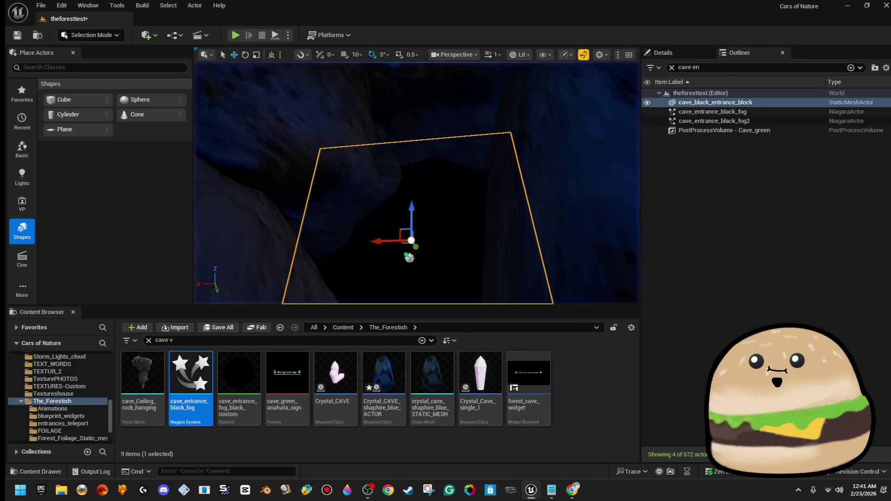
scroll(417, 183, "up", 5)
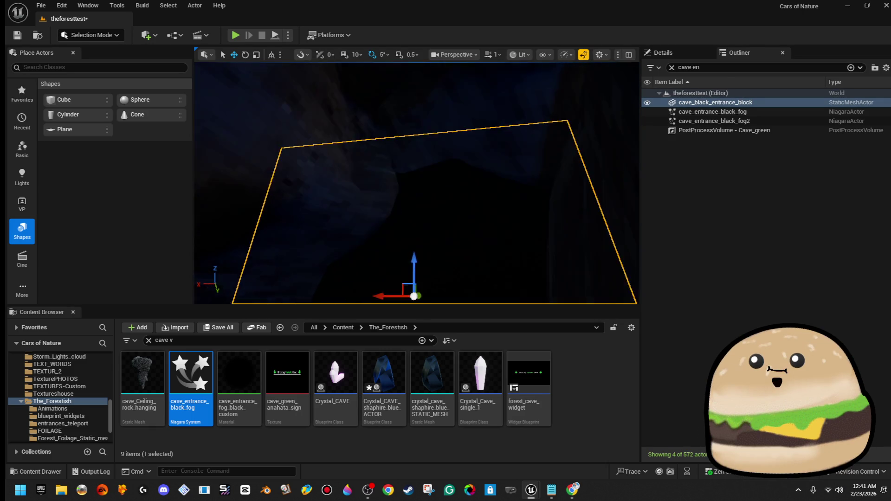
mouse_move(142, 371)
left_mouse_down()
mouse_move(472, 180)
mouse_move(450, 196)
mouse_move(455, 216)
mouse_move(416, 228)
left_mouse_up()
- Move the hanging ceiling rock down and to the right
key("w")
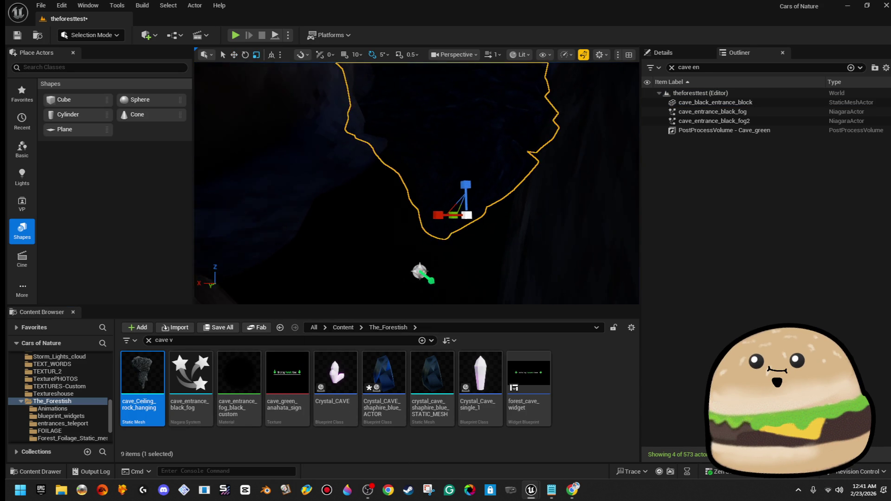
key("e")
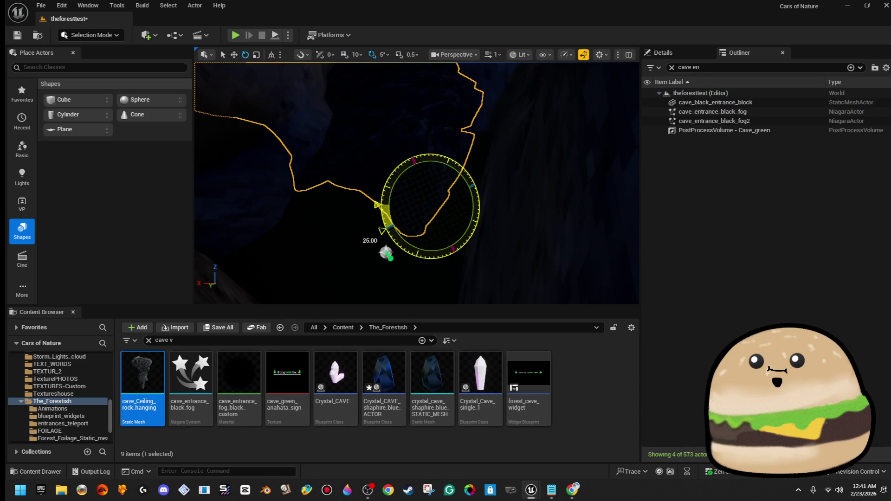
key("w")
mouse_move(417, 201)
left_mouse_down()
mouse_move(499, 245)
mouse_move(489, 255)
left_mouse_up()
key("r")
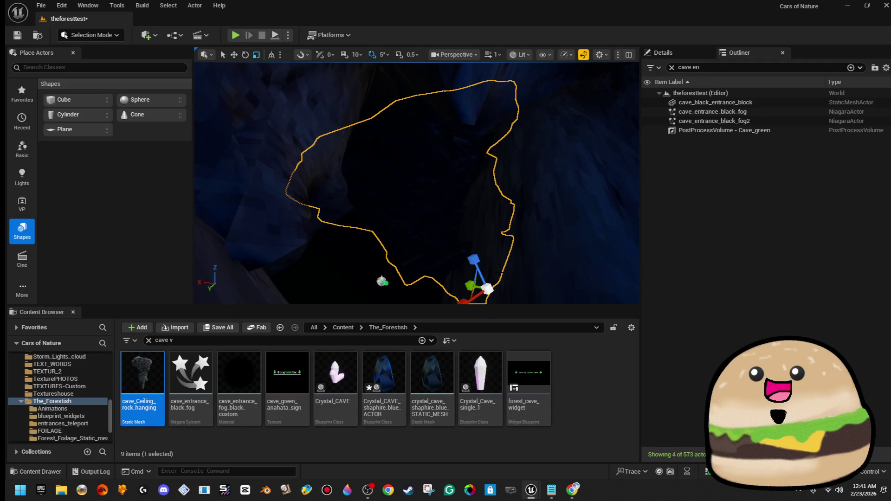
scroll(485, 254, "down", 3)
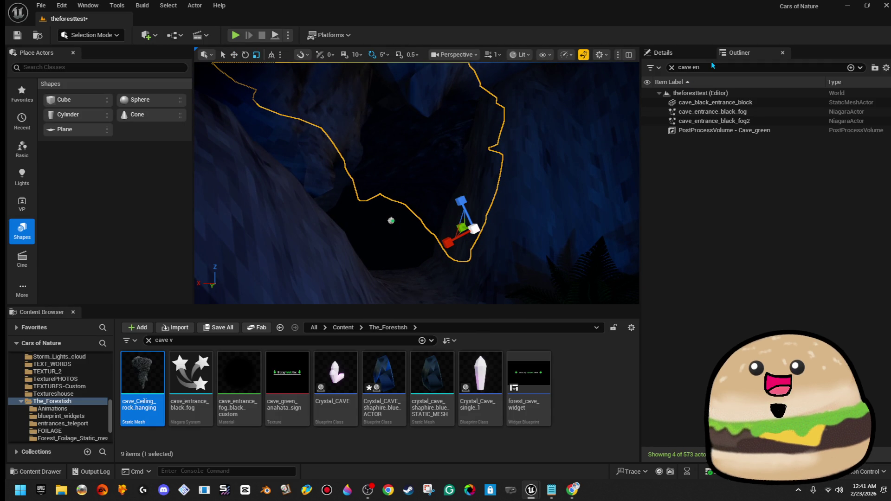
- Set the hanging rock's Materials Element 0 to clay_brown_rock_texture_Mat
left_click(664, 54)
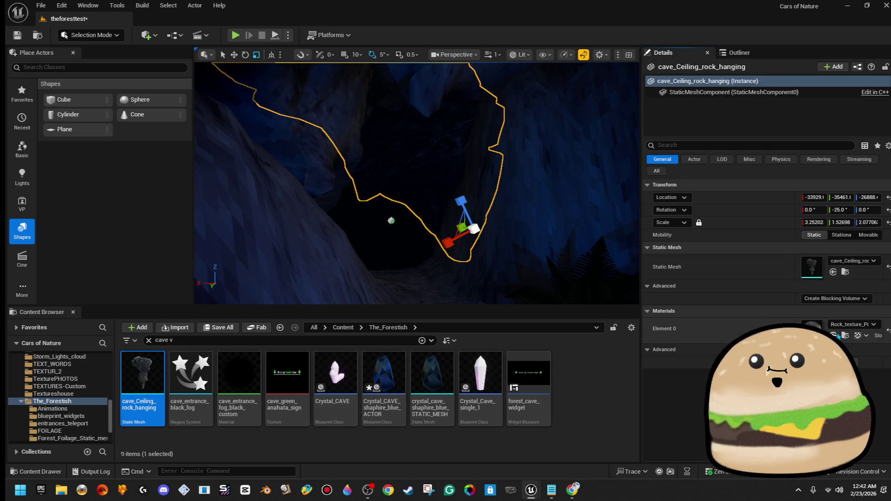
left_click(851, 325)
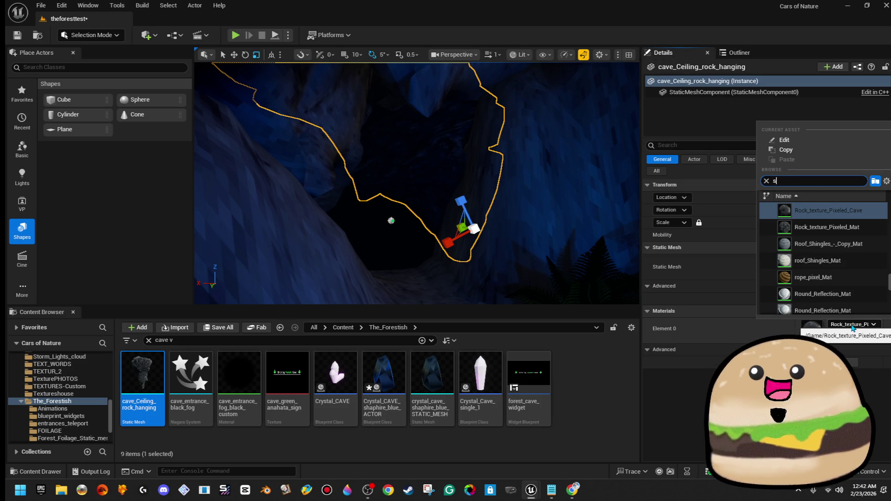
type("sands")
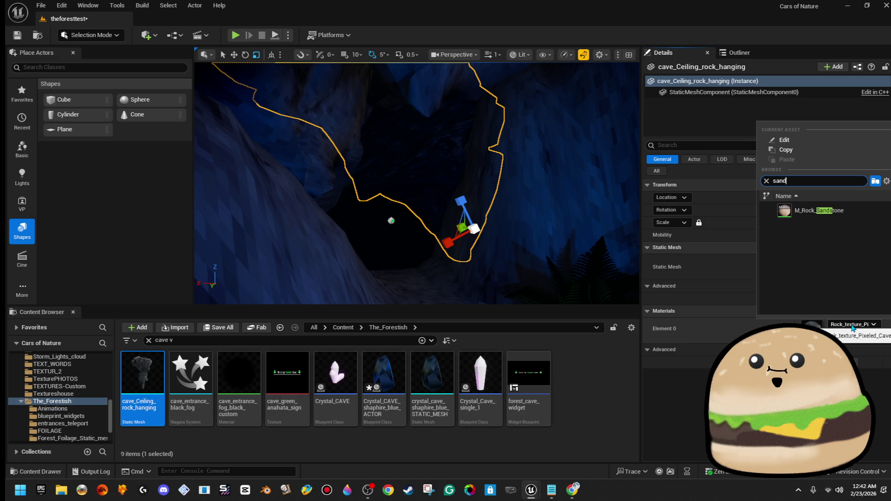
left_click(558, 202)
scroll(761, 304, "down", 8)
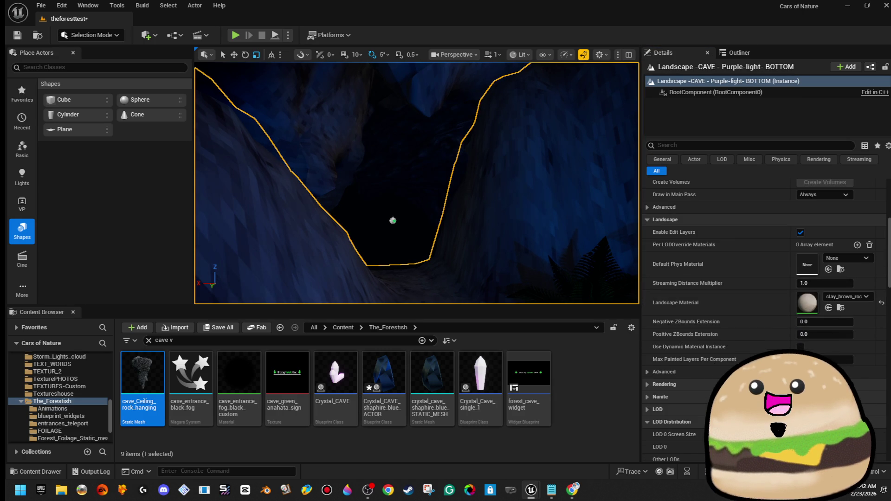
key("ctrl+z")
left_click(845, 325)
type("c")
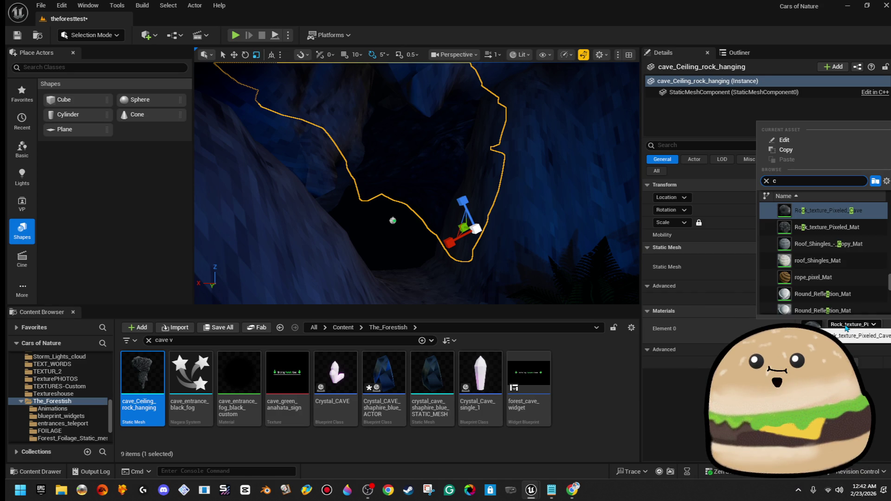
type("lay-")
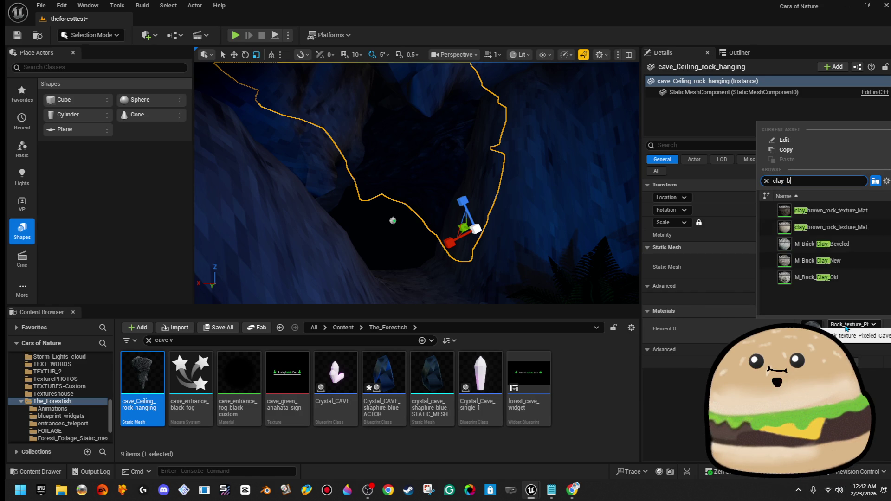
left_click(830, 227)
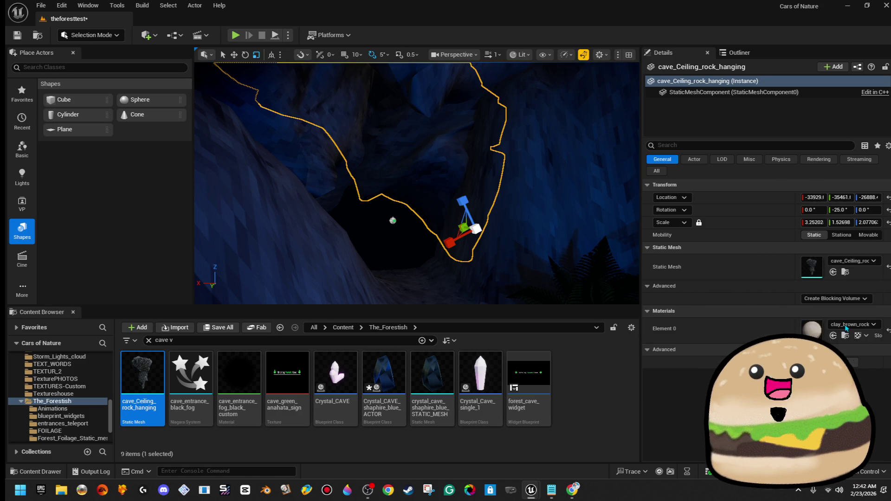
- Shrink the hanging rock's width and start playing the level
key("Left")
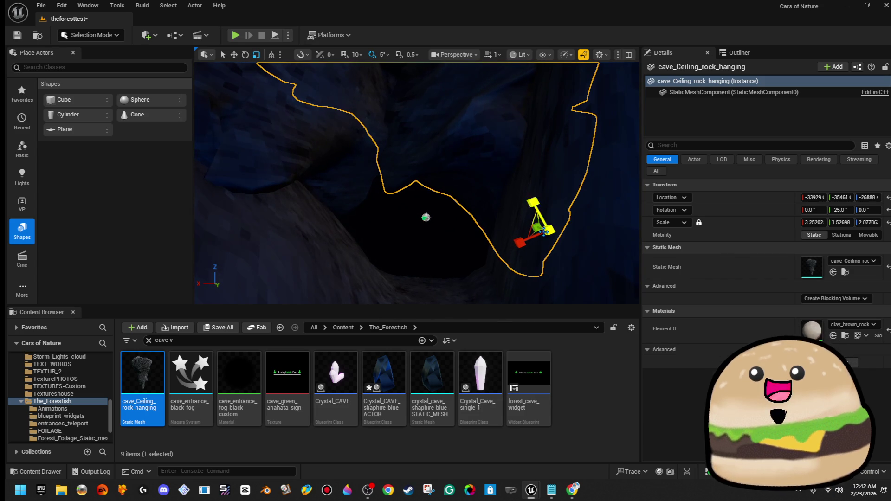
mouse_move(520, 241)
left_mouse_down()
mouse_move(508, 242)
mouse_move(540, 235)
mouse_move(529, 240)
left_mouse_up()
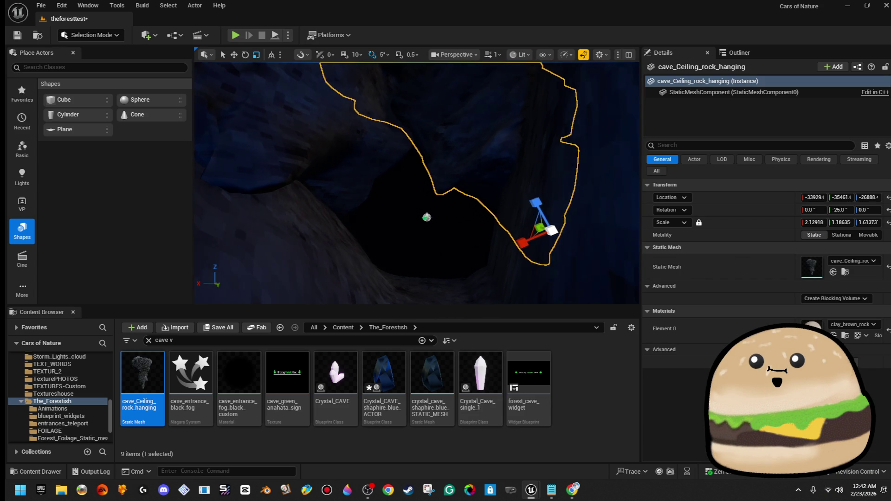
left_click(391, 216)
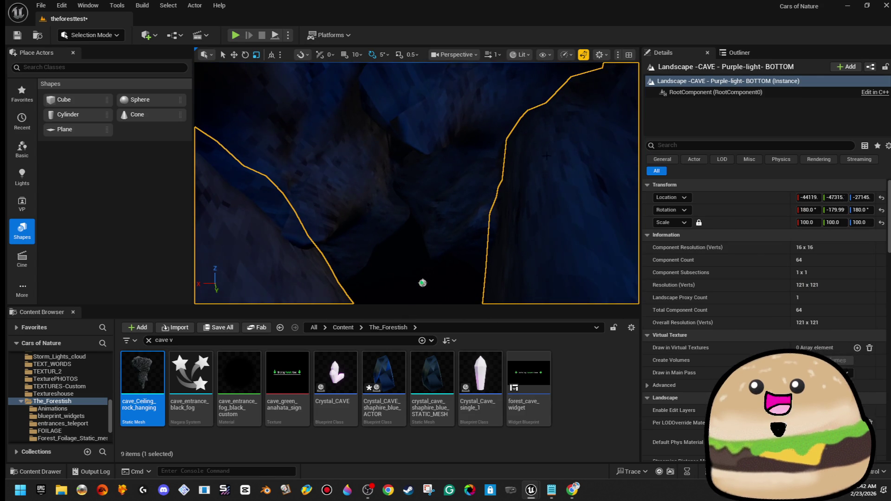
key("Escape")
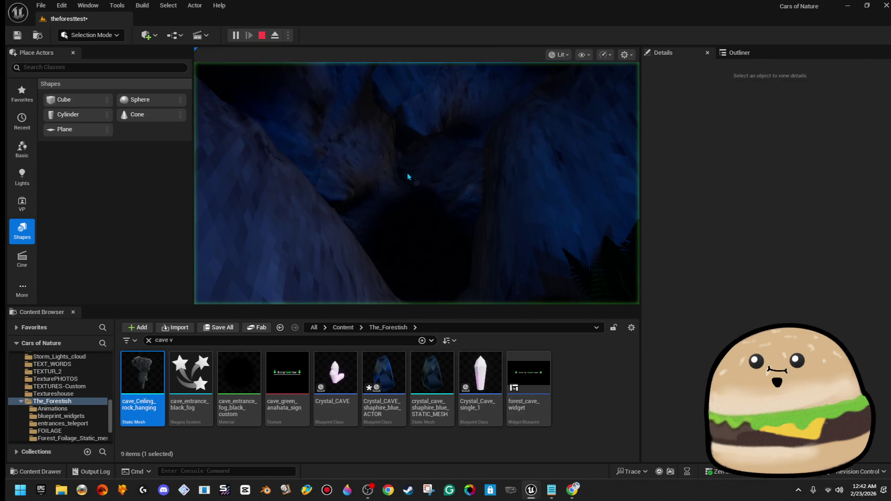
- Walk through the cave in fullscreen play, then stop and focus on the landscape
key("F11")
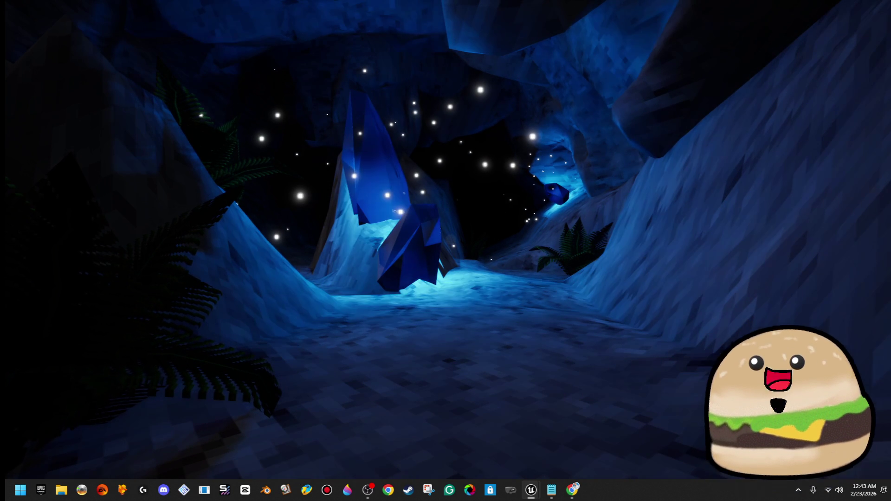
key("F11")
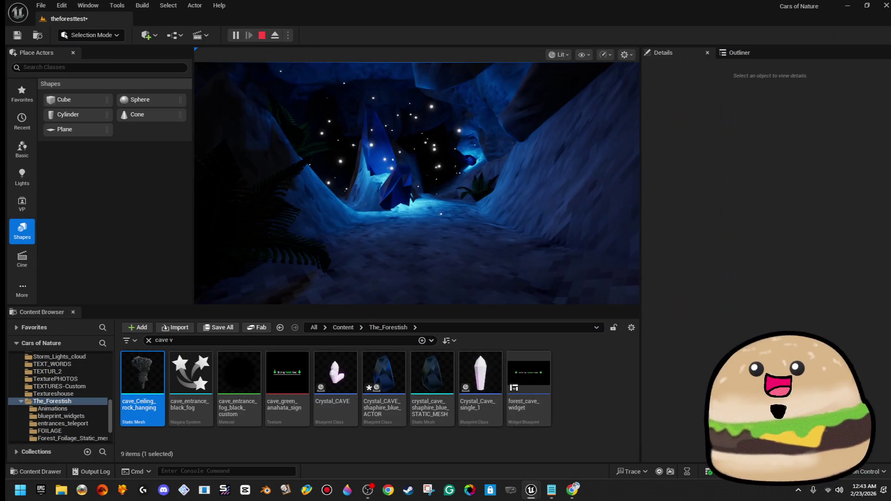
key("Escape")
key("f")
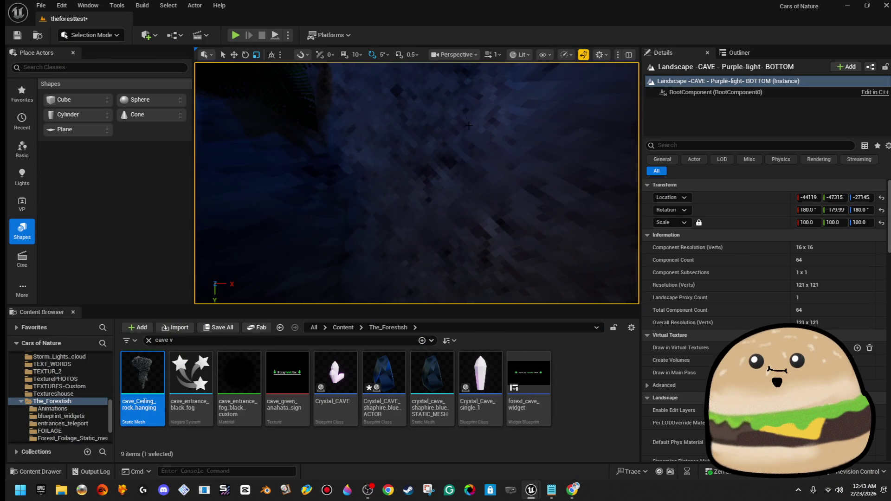
- Drop a Cube (Cube4) into the cave and lift it slightly on Z
left_click_drag(64, 100, 496, 185)
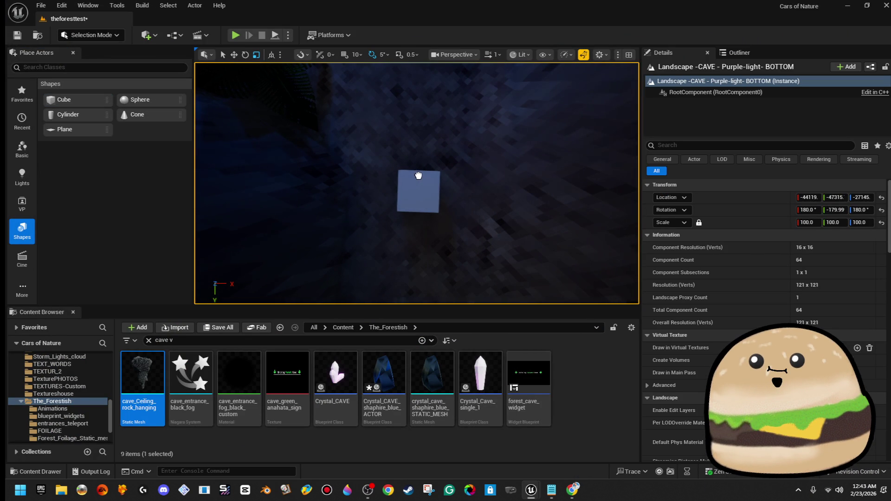
left_click_drag(418, 173, 419, 173)
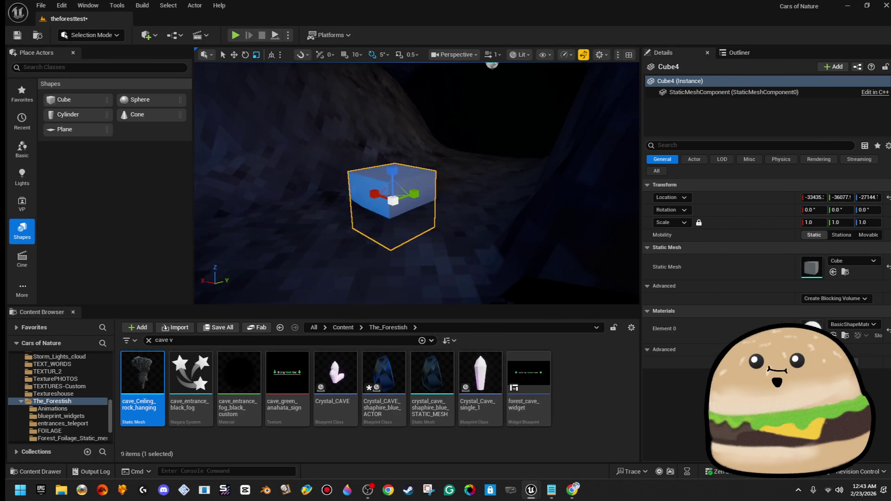
key("Left")
left_click_drag(415, 231, 418, 189)
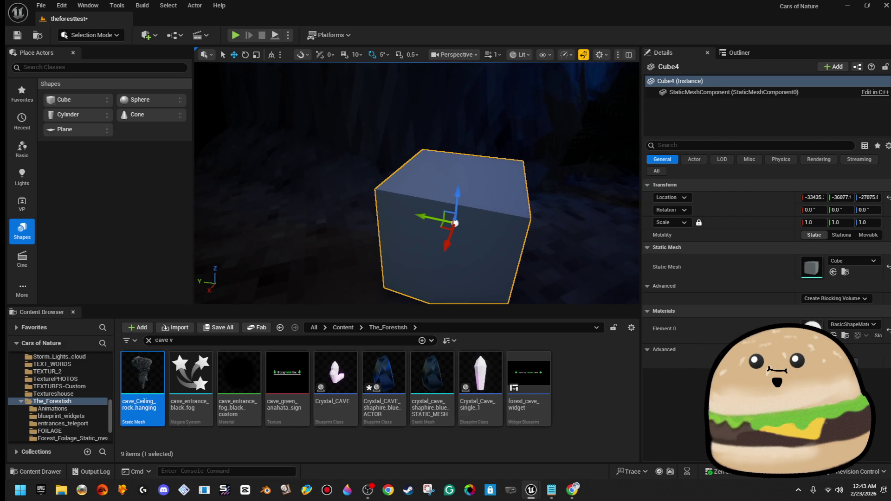
mouse_move(436, 200)
left_mouse_down()
mouse_move(375, 183)
mouse_move(445, 209)
left_mouse_up()
- Screenshot the cube's transform values with the screen capture tool, then remove the test cube
left_click_drag(640, 227, 524, 227)
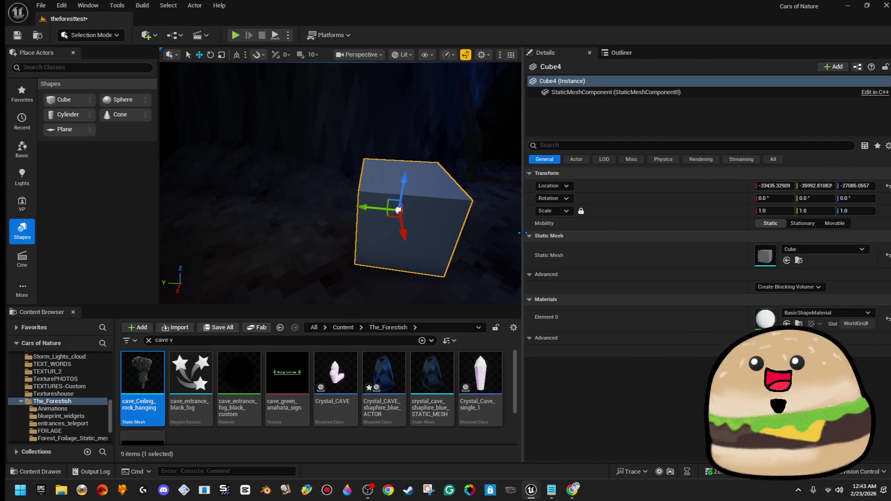
left_click(20, 490)
type("sn")
left_click(61, 224)
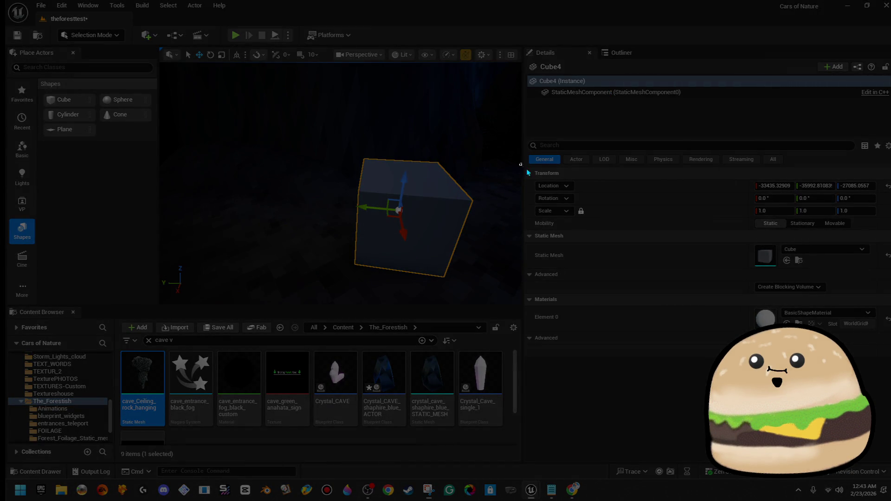
left_click_drag(521, 164, 884, 237)
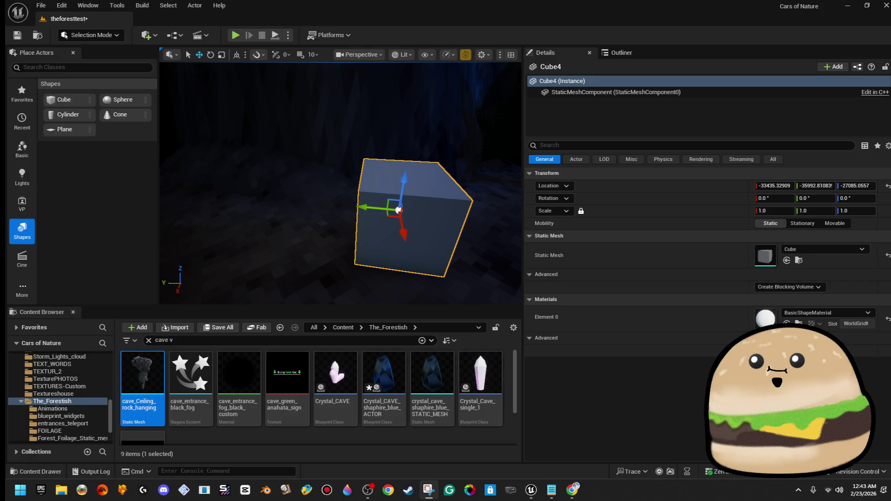
left_click_drag(333, 228, 333, 229)
key("Delete")
- Play-test the crystal tunnel fullscreen, then stop and return to editing
left_click(235, 36)
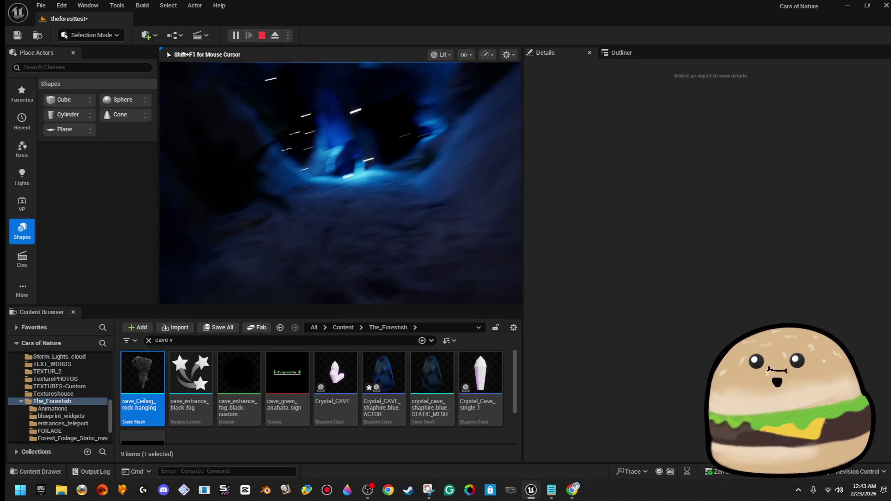
key("F11")
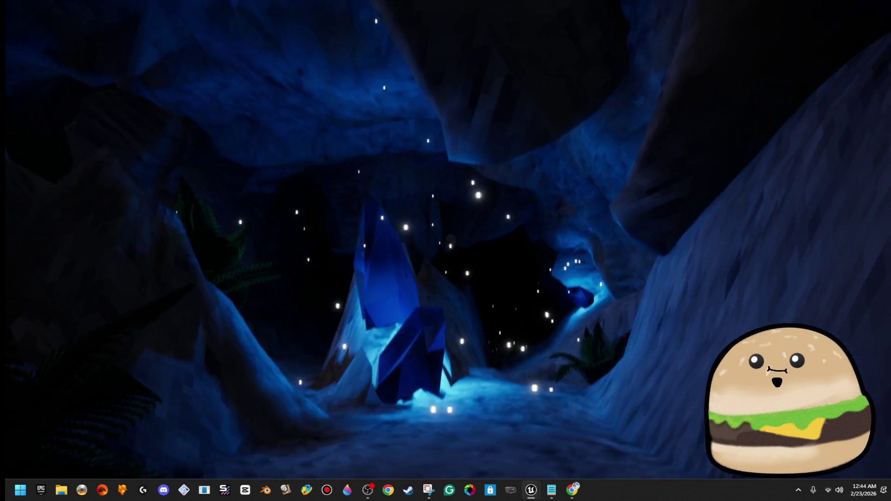
key("Escape")
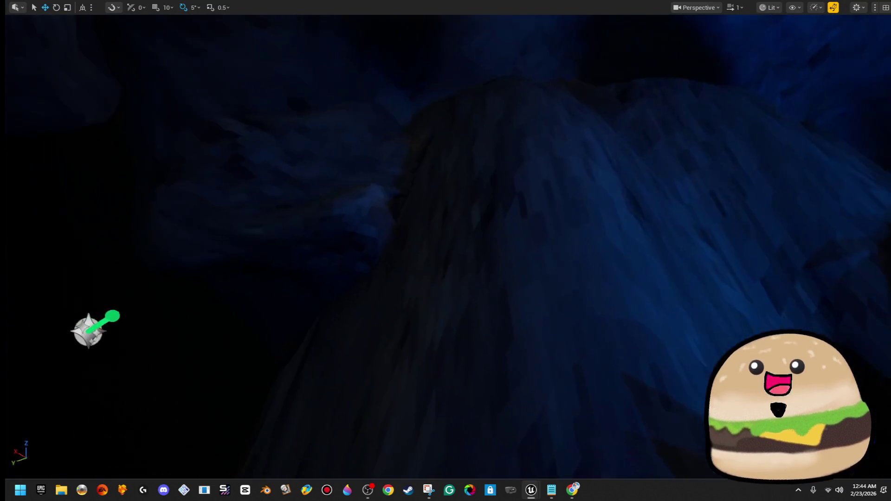
- Tilt the selected ceiling rock about 25° and squash its height
left_click(400, 277)
scroll(400, 278, "down", 5)
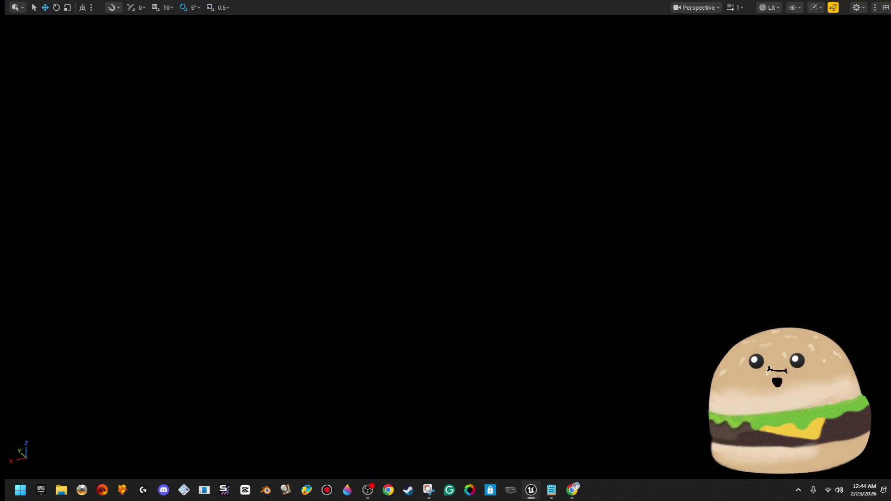
scroll(400, 277, "up", 4)
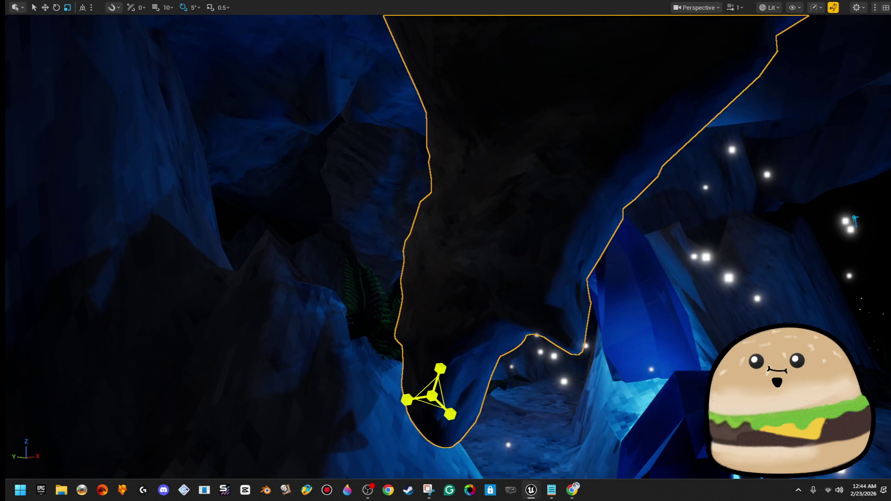
key("e")
mouse_move(462, 379)
left_mouse_down()
mouse_move(472, 418)
mouse_move(469, 406)
left_mouse_up()
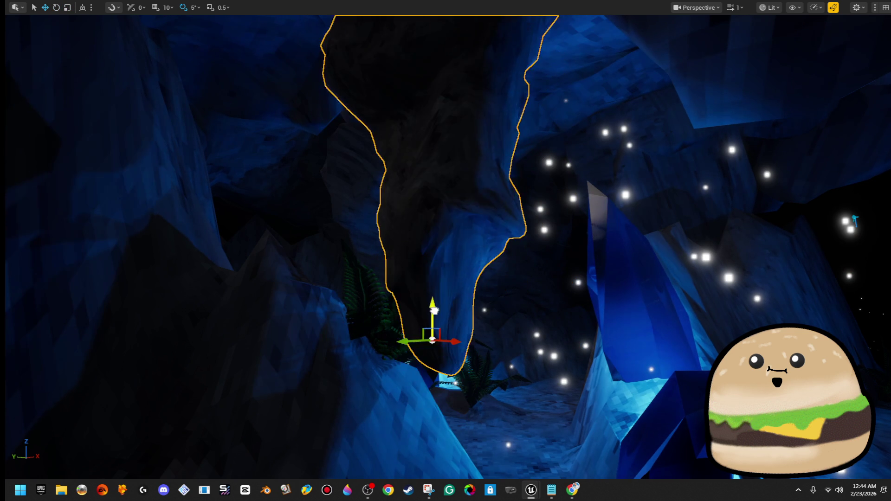
key("r")
mouse_move(481, 399)
left_mouse_down()
mouse_move(483, 436)
mouse_move(483, 278)
mouse_move(477, 285)
left_mouse_up()
- Move the rock up and to the right, then select the hanging stalactite
scroll(476, 278, "up", 10)
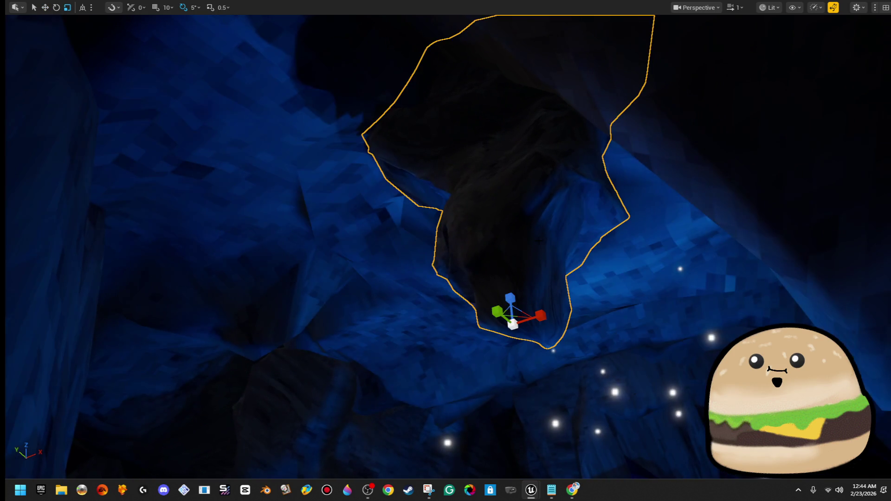
left_click_drag(538, 240, 390, 244)
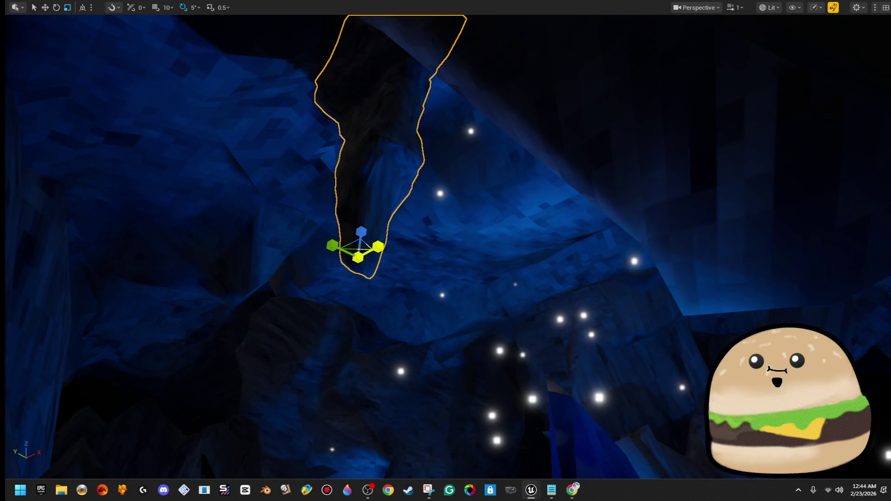
left_click_drag(506, 199, 364, 232)
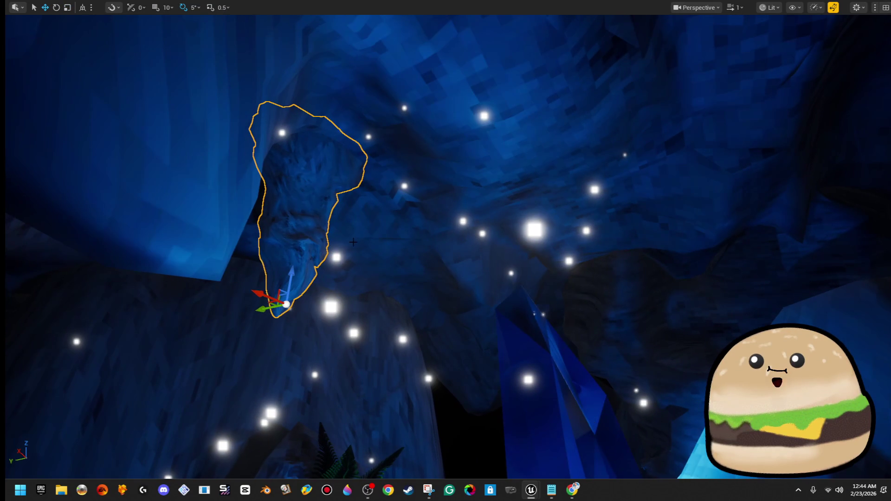
mouse_move(264, 301)
left_mouse_down()
mouse_move(492, 251)
mouse_move(536, 258)
mouse_move(510, 253)
mouse_move(525, 250)
mouse_move(494, 221)
mouse_move(466, 278)
left_mouse_up()
key("r")
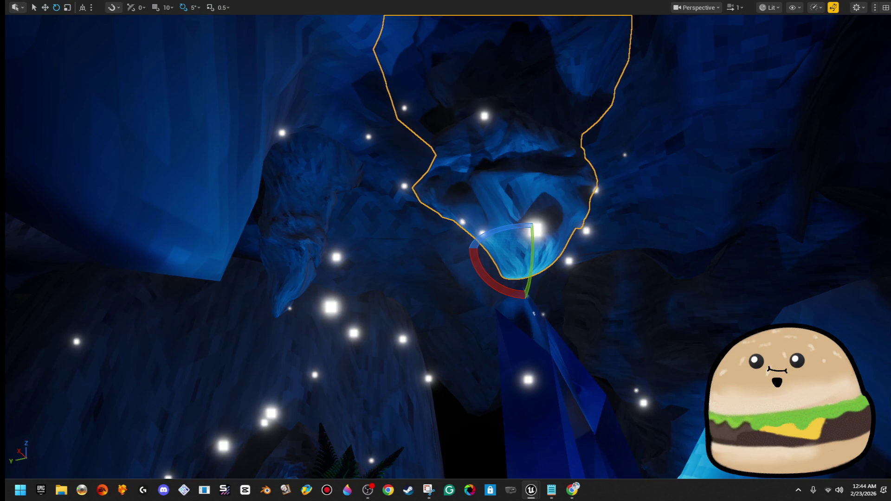
mouse_move(748, 272)
left_mouse_down()
mouse_move(723, 260)
mouse_move(748, 271)
mouse_move(701, 296)
left_mouse_up()
left_click(590, 237)
- Move the stalactite down-left, then nudge it to the right into place
key("w")
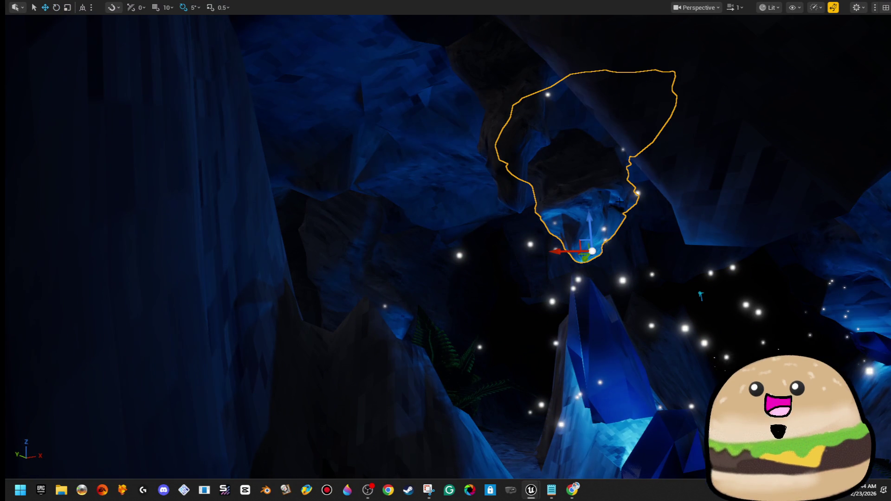
mouse_move(592, 251)
left_mouse_down()
mouse_move(493, 277)
mouse_move(462, 273)
mouse_move(448, 288)
mouse_move(423, 286)
left_mouse_up()
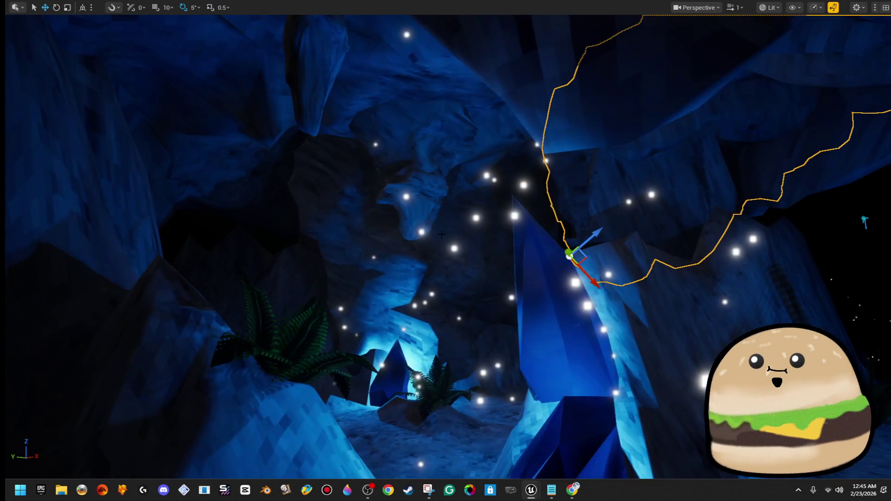
key("f")
left_click_drag(446, 250, 413, 279)
key("f")
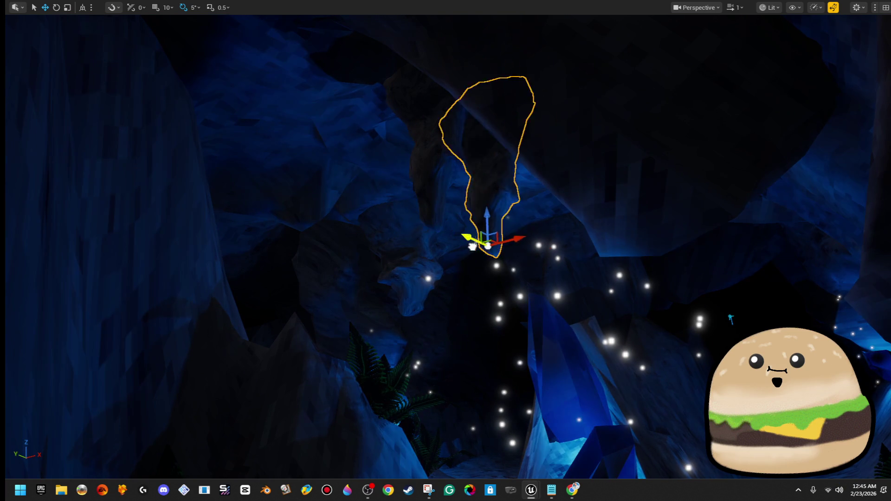
left_click_drag(658, 324, 677, 332)
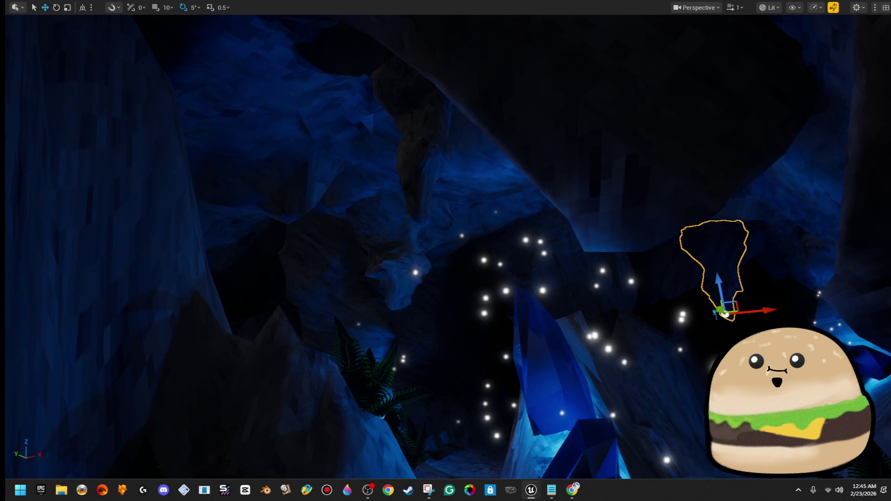
key("f")
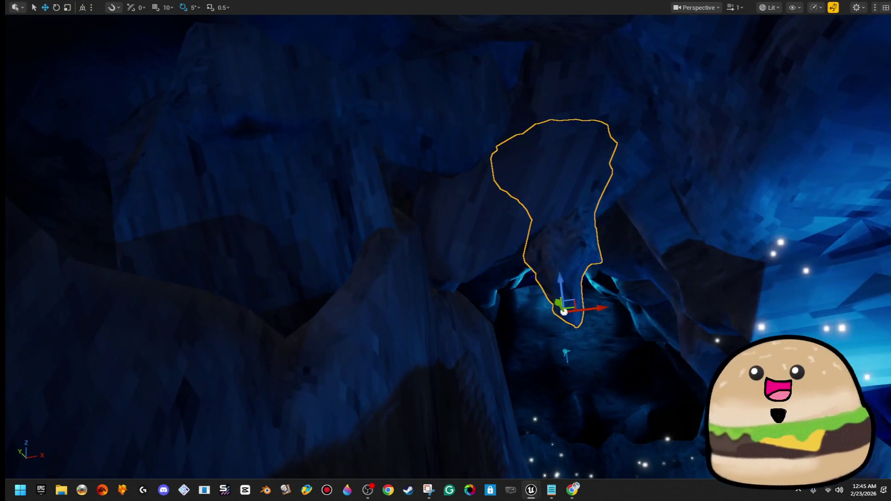
left_click_drag(609, 304, 651, 302)
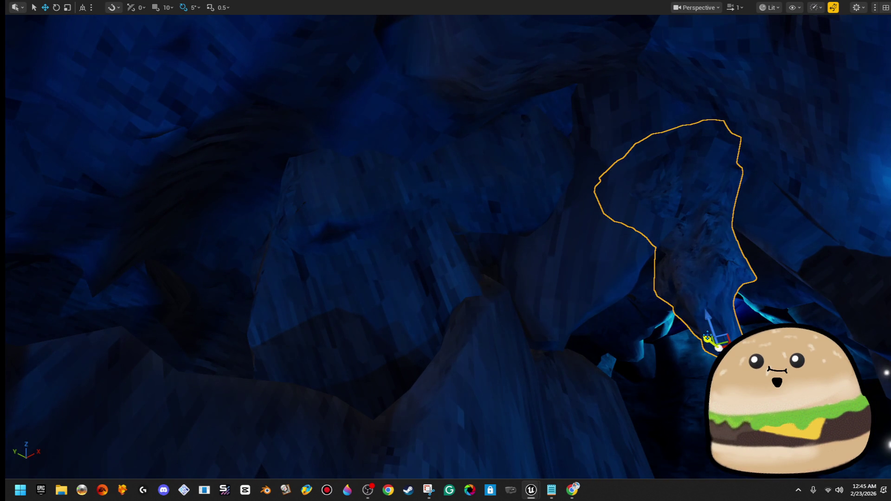
- Stretch the stalactite longer and narrower and turn it 55° around Z
key("r")
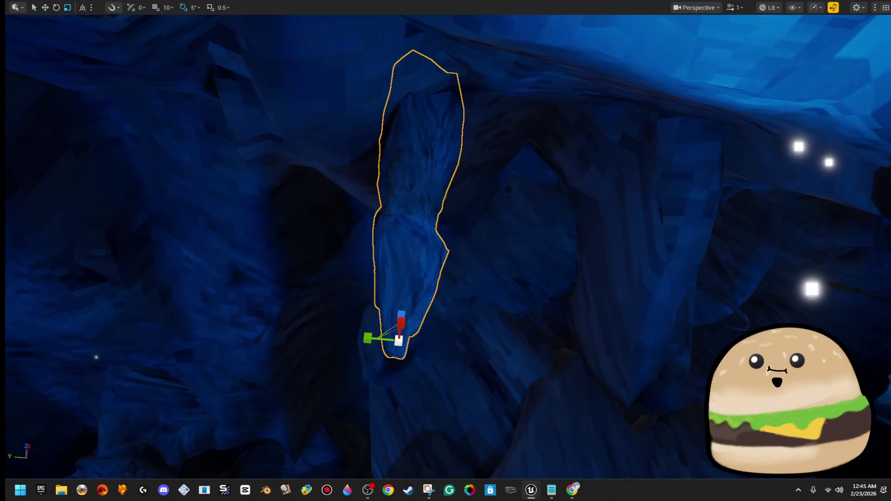
mouse_move(399, 340)
left_mouse_down()
mouse_move(445, 324)
mouse_move(401, 337)
left_mouse_up()
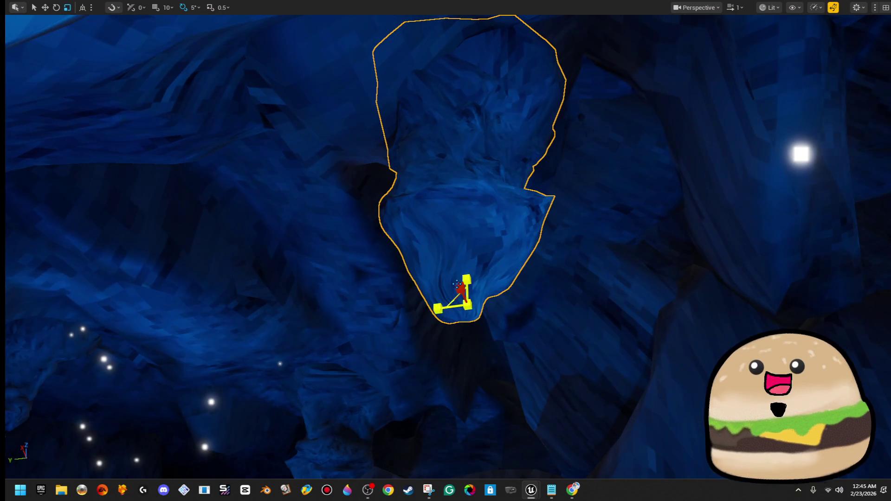
mouse_move(465, 279)
left_mouse_down()
mouse_move(417, 293)
mouse_move(227, 300)
mouse_move(167, 273)
mouse_move(195, 290)
left_mouse_up()
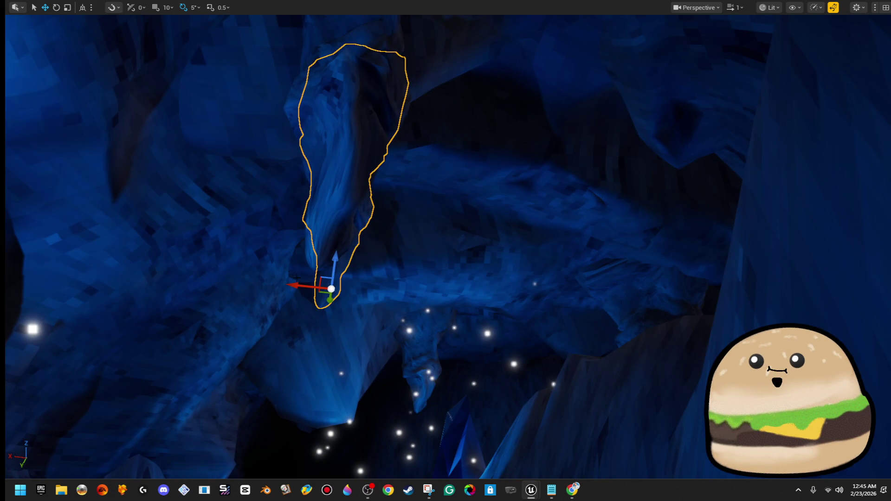
left_click_drag(341, 288, 359, 281, "alt")
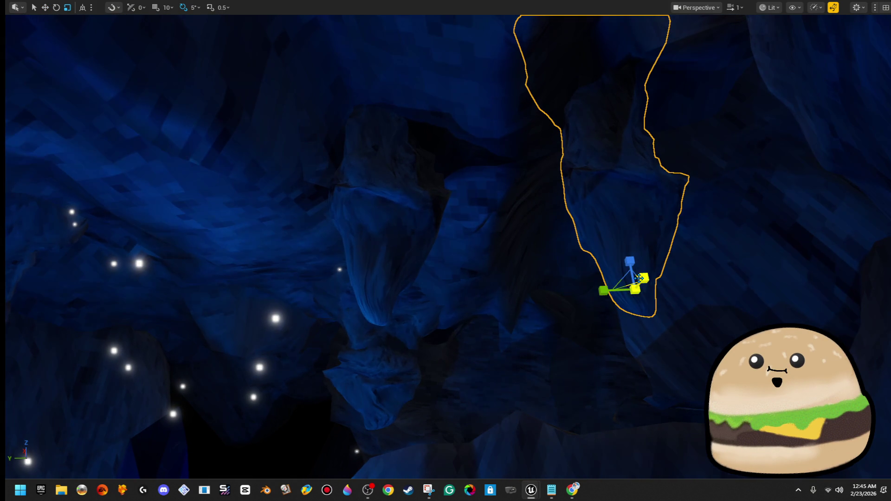
left_click_drag(613, 279, 650, 279)
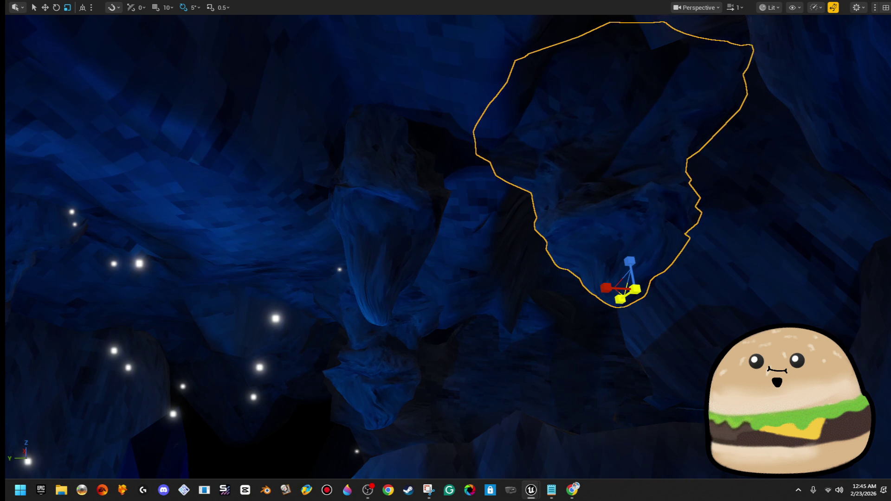
- Undo the last rock change and swing the view toward the bright crystal
mouse_move(639, 291)
left_mouse_down()
mouse_move(667, 428)
mouse_move(635, 394)
mouse_move(577, 258)
mouse_move(370, 240)
left_mouse_up()
key("w")
key("r")
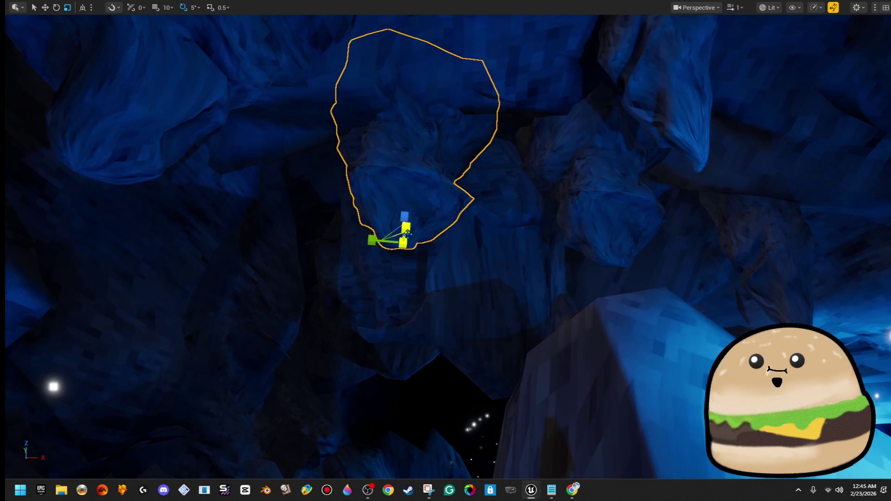
key("w")
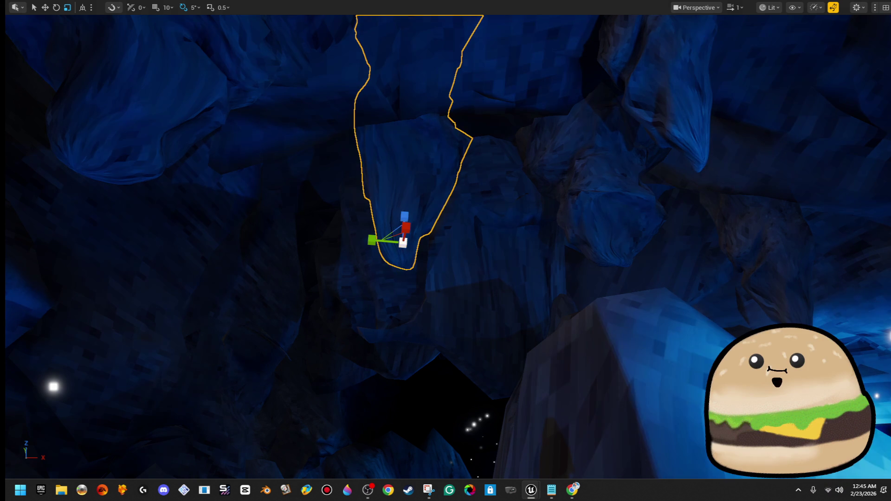
key("ctrl+z")
left_click_drag(294, 191, 293, 190)
left_click_drag(183, 269, 183, 269)
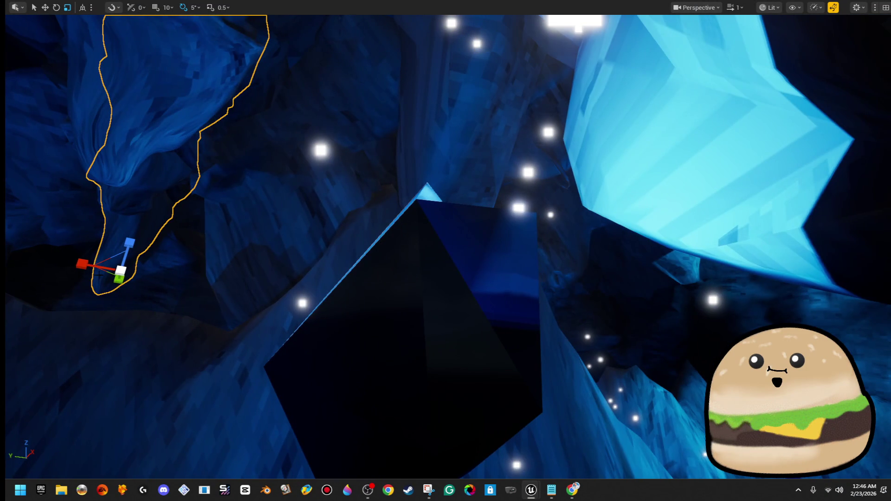
- Slide the hanging rock sideways along the tunnel wall
key("w")
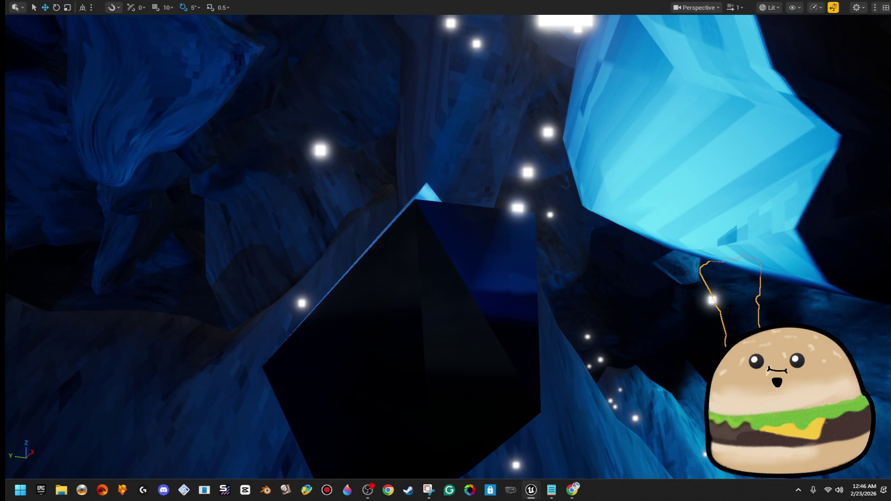
key("f")
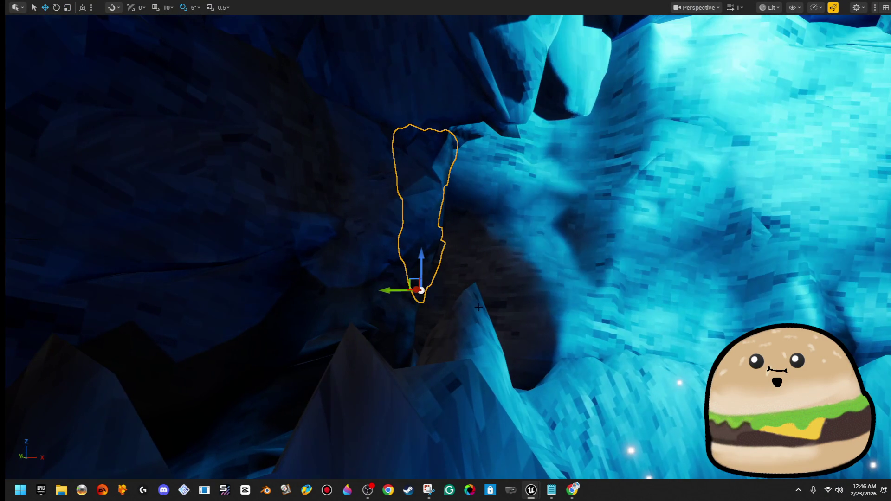
mouse_move(397, 288)
left_mouse_down()
mouse_move(287, 280)
mouse_move(675, 278)
mouse_move(659, 264)
mouse_move(654, 278)
mouse_move(605, 266)
left_mouse_up()
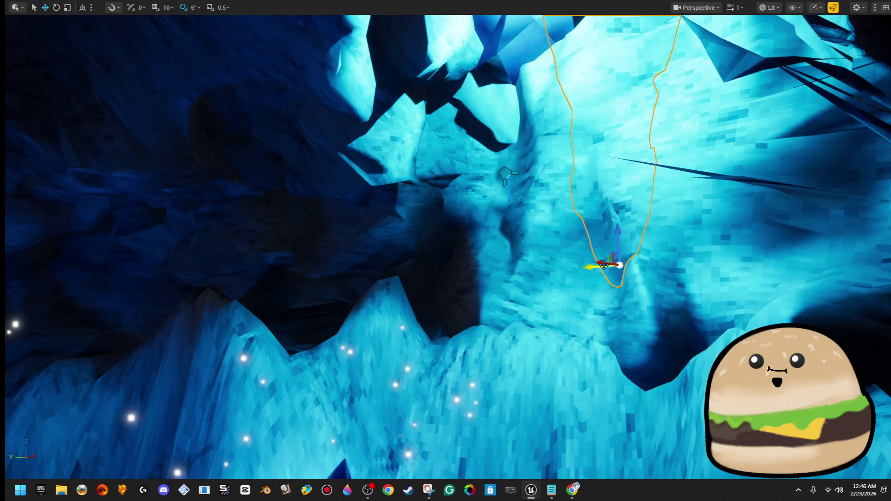
key("f")
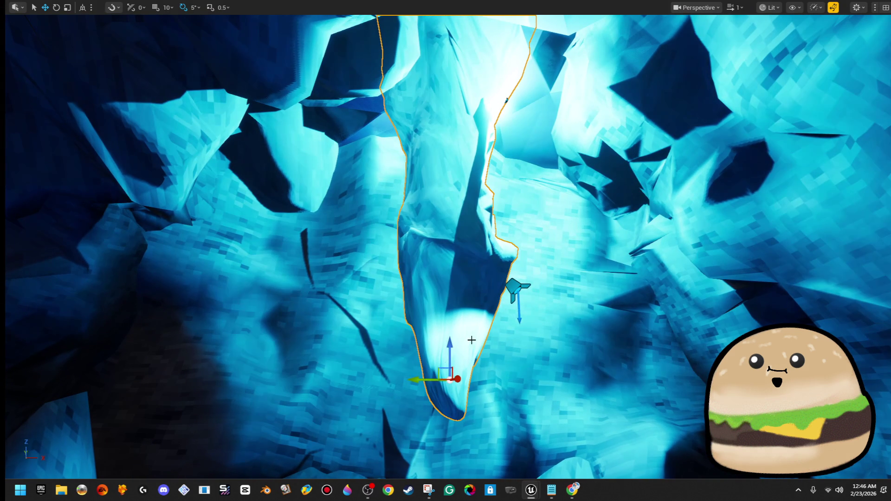
mouse_move(438, 367)
left_mouse_down()
mouse_move(304, 342)
mouse_move(225, 241)
mouse_move(241, 259)
left_mouse_up()
key("f")
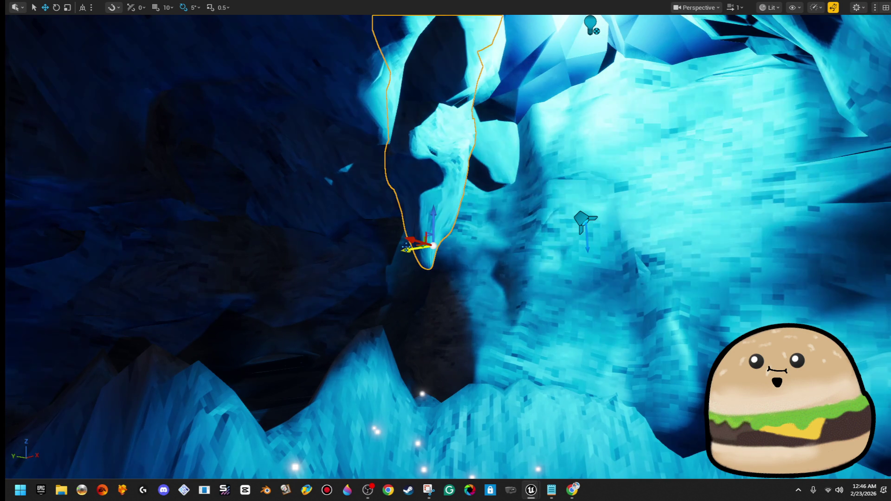
mouse_move(485, 250)
left_mouse_down()
mouse_move(506, 256)
mouse_move(496, 263)
mouse_move(483, 234)
mouse_move(469, 235)
left_mouse_up()
- Shrink the hanging rock uniformly and raise it toward the ceiling
left_click_drag(525, 258, 571, 258)
left_click_drag(297, 307, 325, 307)
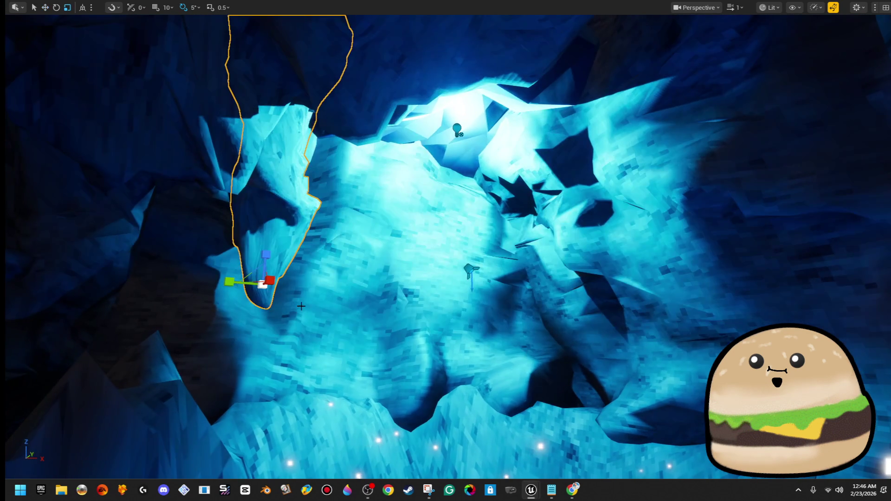
left_click_drag(262, 295, 243, 307)
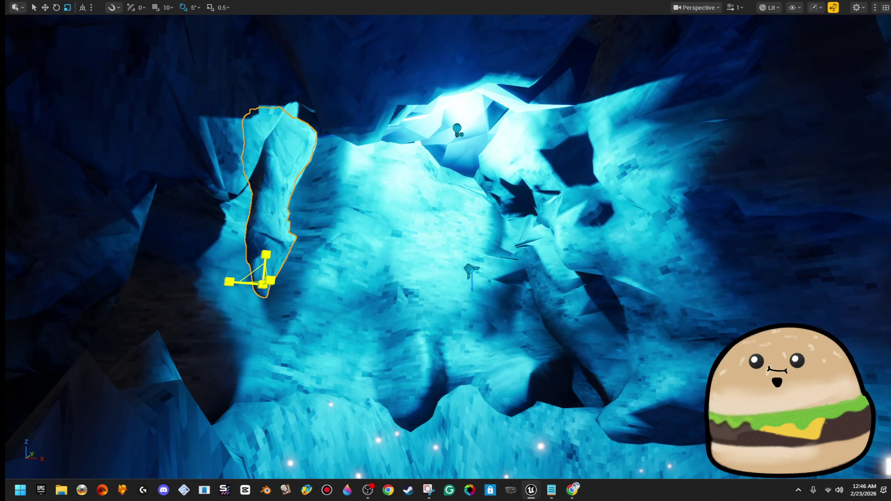
key("w")
mouse_move(271, 254)
left_mouse_down()
mouse_move(271, 235)
mouse_move(452, 239)
left_mouse_up()
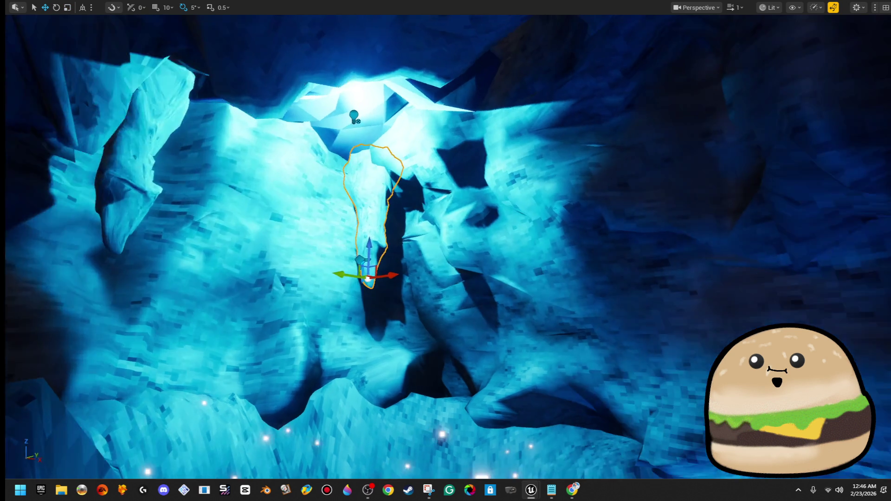
- Turn the stalactite 15°, enlarge it, shift it right, and restore full editor panels
key("e")
left_click_drag(369, 275, 357, 271)
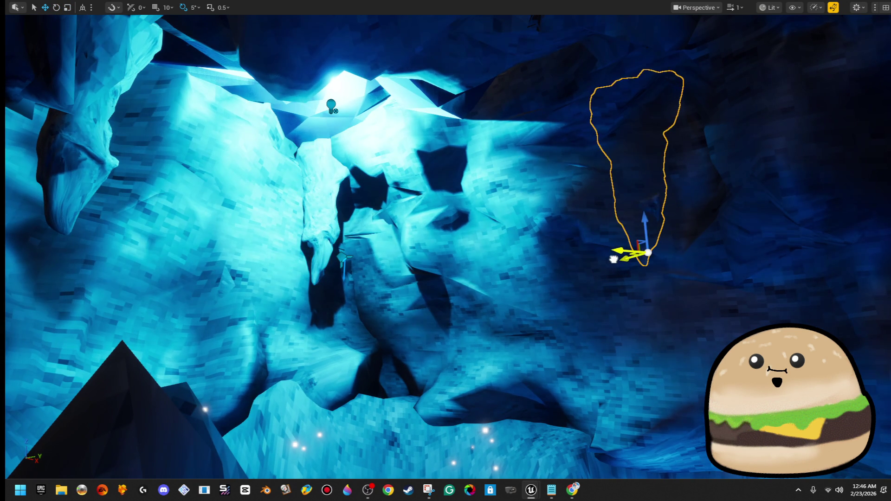
left_click_drag(608, 253, 580, 232)
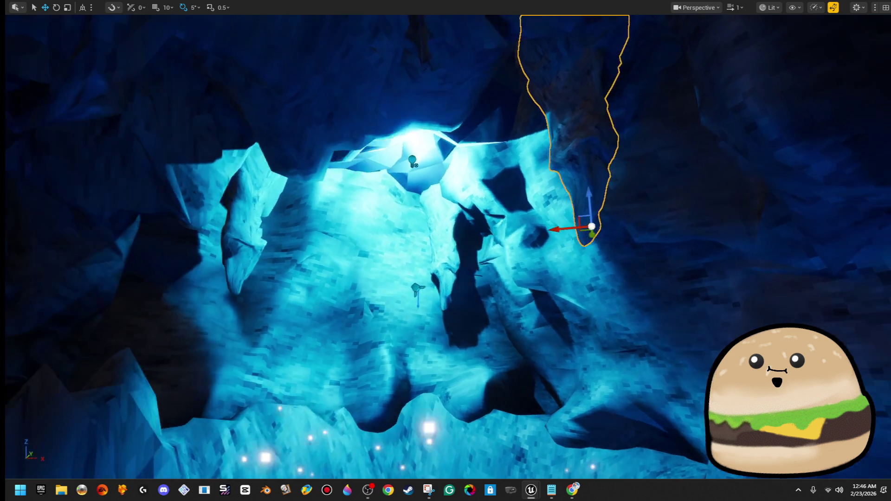
key("r")
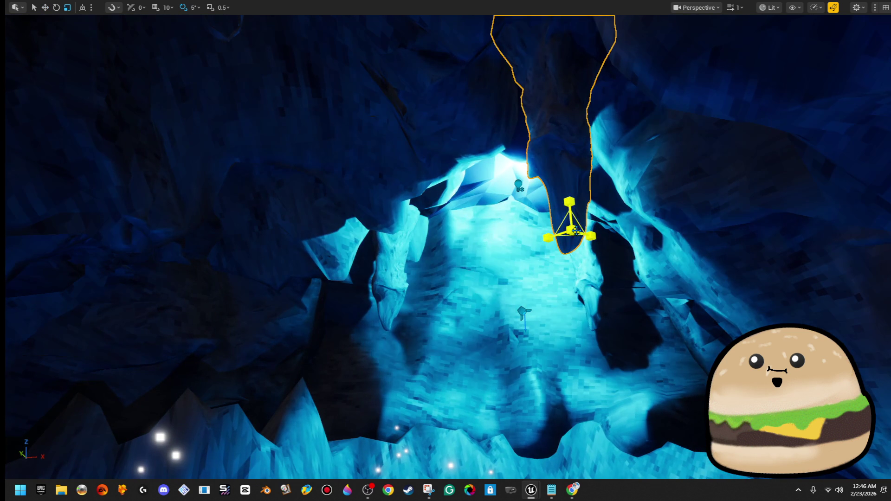
left_click_drag(575, 230, 586, 224)
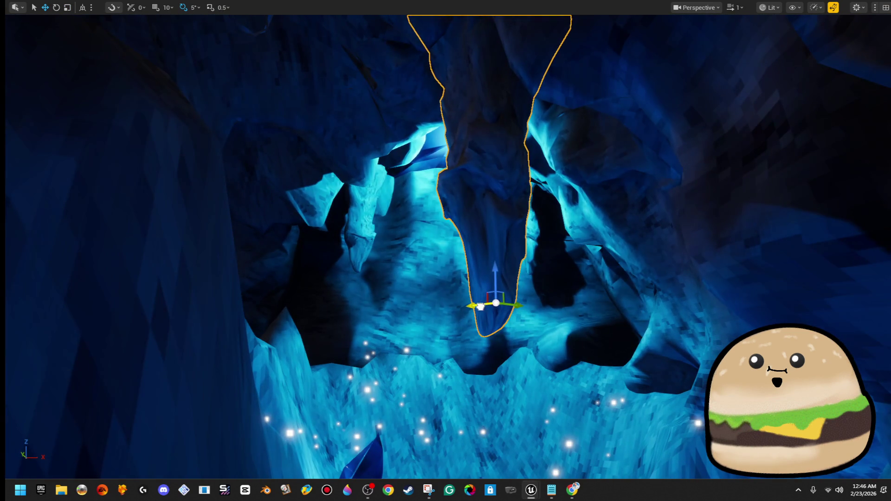
left_click_drag(373, 299, 569, 307)
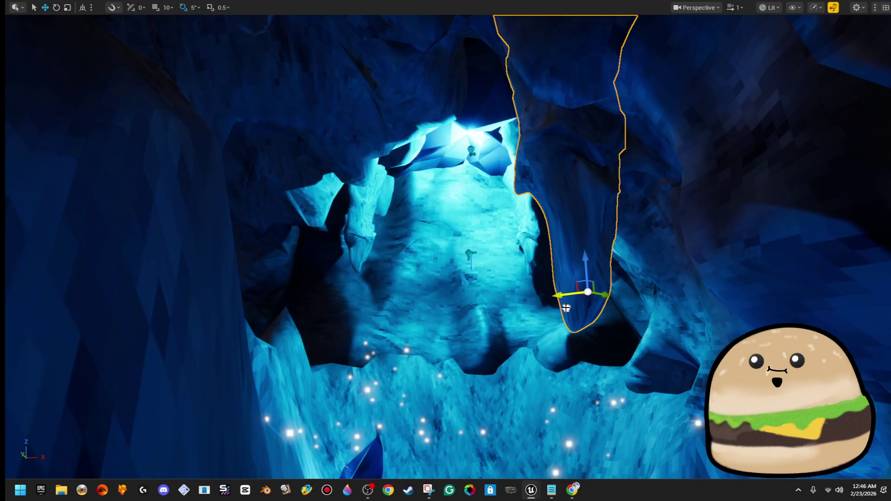
key("F11")
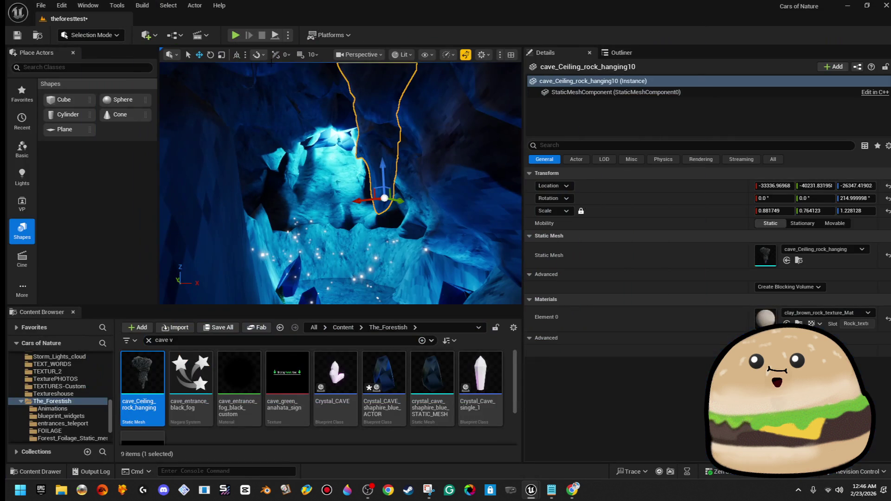
- Clear the selection and launch the crystal cave playtest
key("Escape")
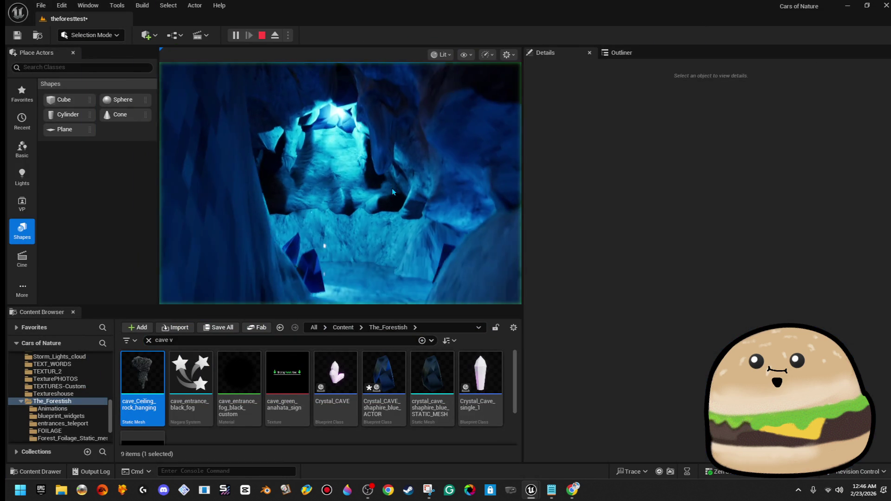
key("F11")
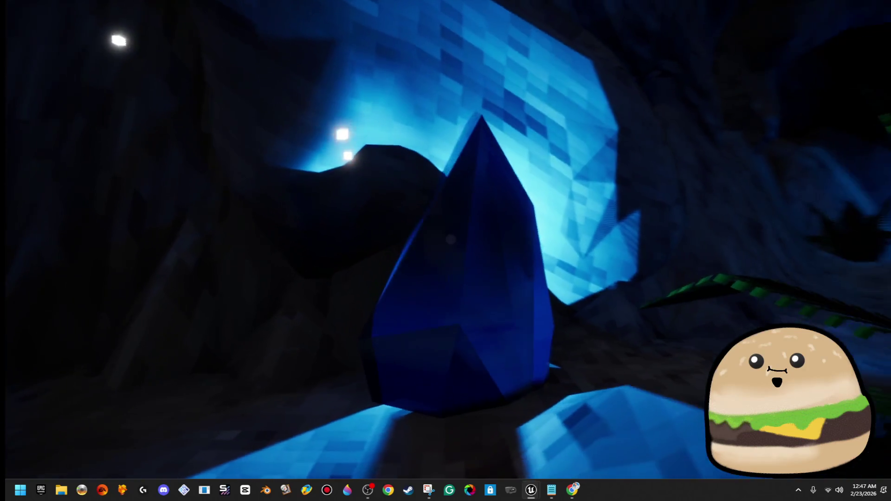
- Stop play, select and frame the blue crystal, and move it up-right
key("g")
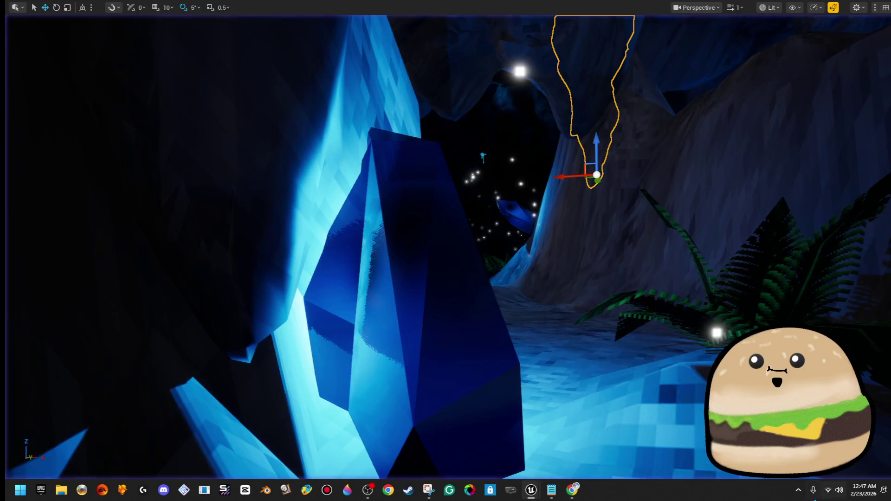
left_click(418, 278)
key("f")
key("e")
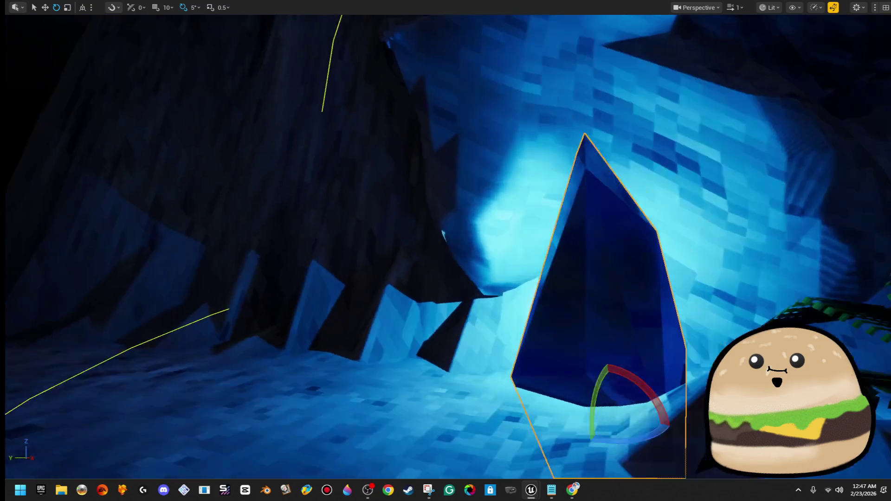
key("f")
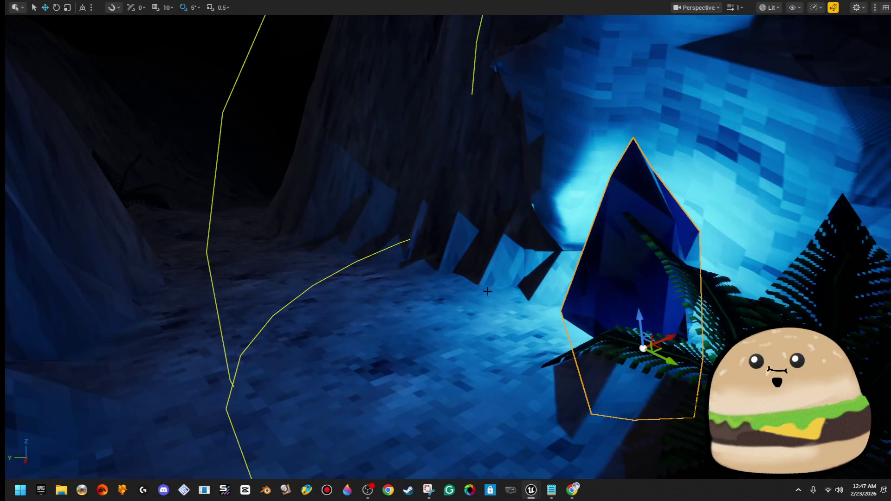
key("w")
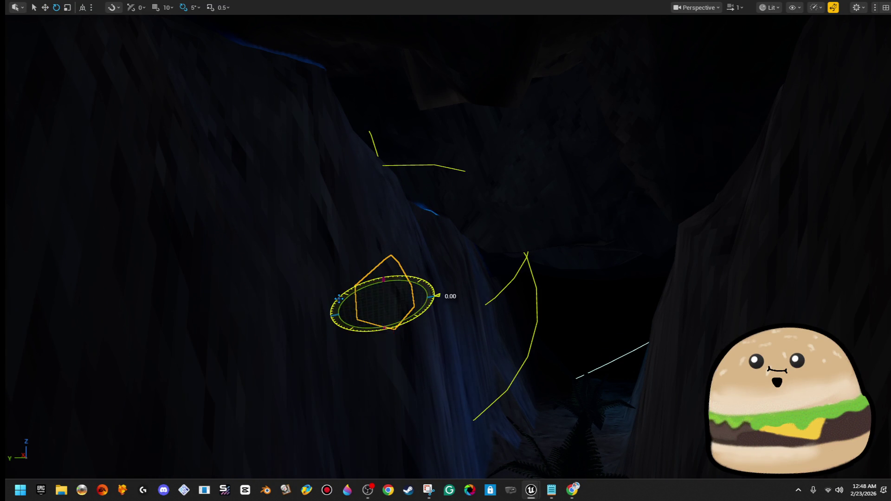
mouse_move(398, 296)
left_mouse_down()
mouse_move(503, 223)
mouse_move(497, 257)
mouse_move(418, 242)
mouse_move(393, 219)
mouse_move(479, 277)
mouse_move(364, 279)
mouse_move(345, 267)
left_mouse_up()
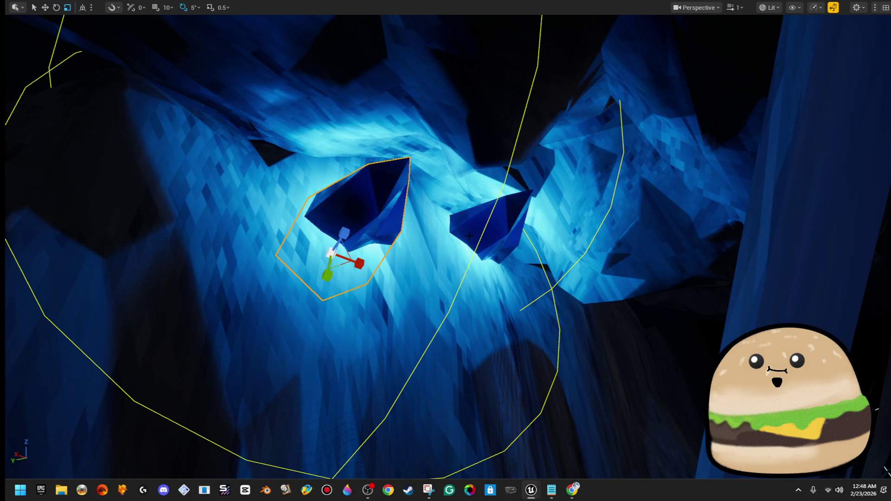
- Undo the duplicate, then shrink, raise and tilt the crystal
key("ctrl+z")
key("ctrl+z")
left_click(368, 269)
left_click_drag(333, 251, 333, 274)
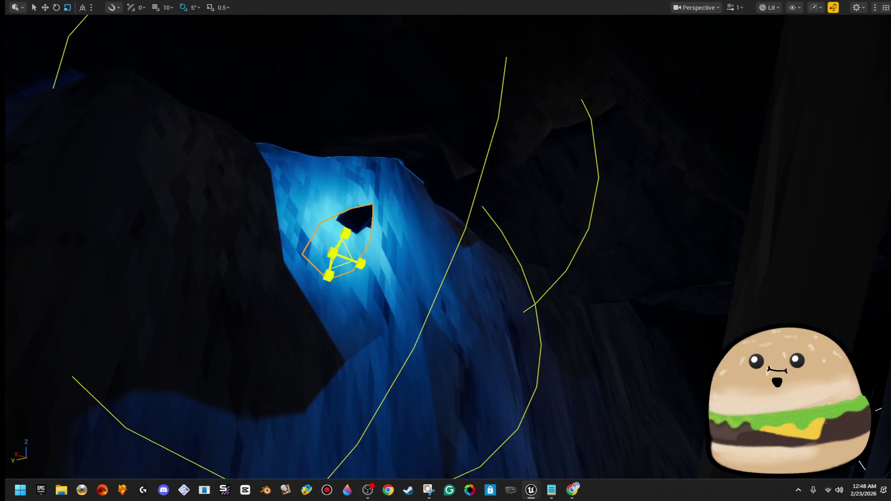
left_click_drag(346, 234, 374, 190)
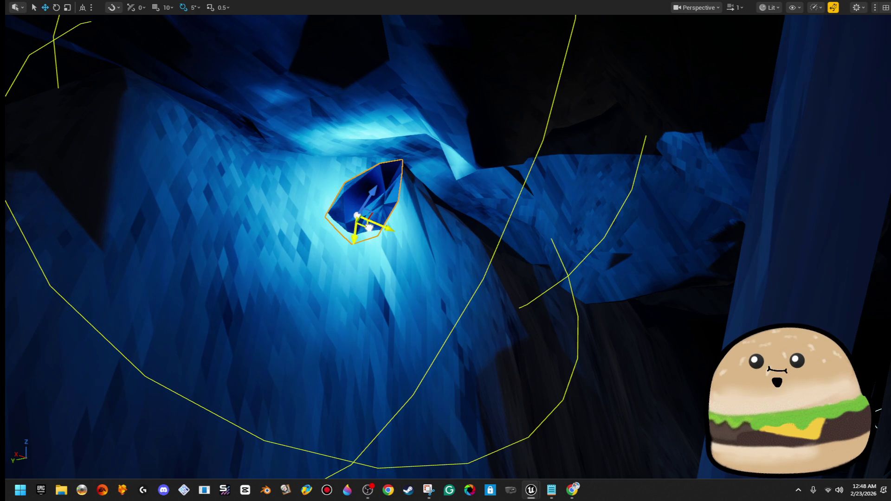
key("f")
key("e")
left_click_drag(467, 210, 468, 210)
left_click_drag(428, 243, 434, 252)
- Move the crystal to the right and enlarge it
key("w")
mouse_move(436, 197)
left_mouse_down()
mouse_move(457, 199)
mouse_move(481, 180)
mouse_move(590, 144)
left_mouse_up()
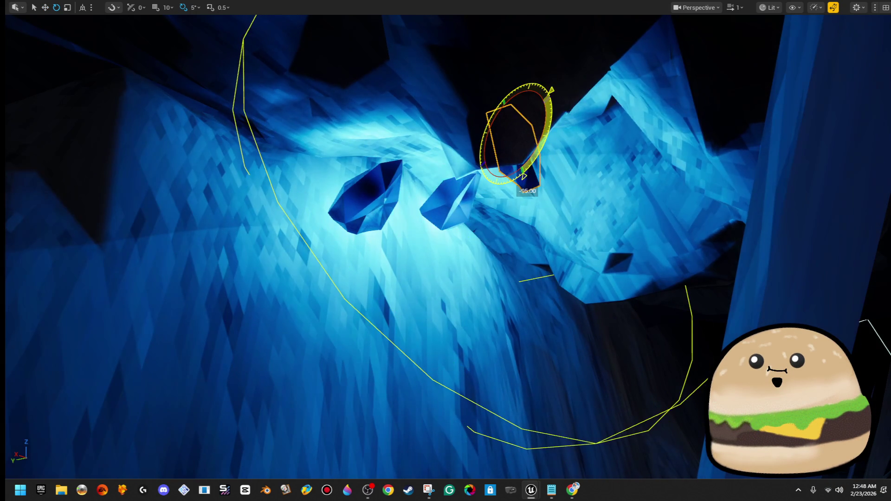
scroll(550, 112, "down", 5)
left_click_drag(448, 119, 447, 120)
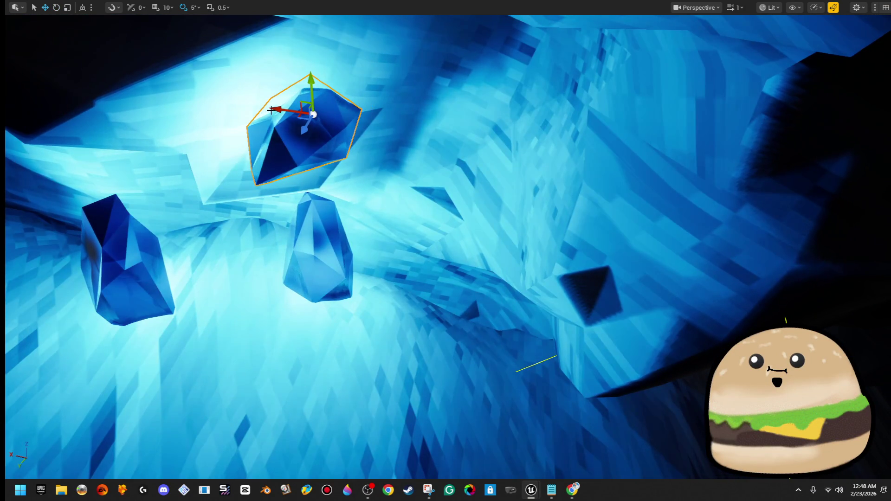
left_click_drag(309, 113, 497, 139)
key("r")
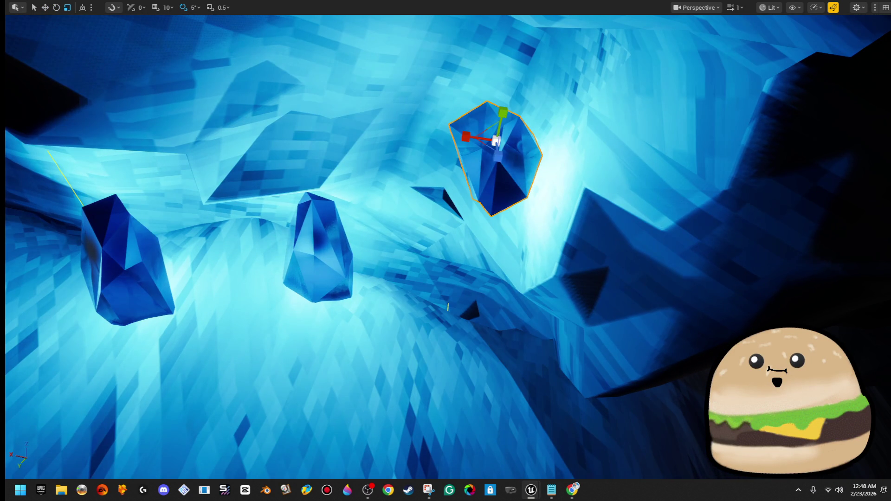
mouse_move(320, 279)
left_mouse_down()
mouse_move(297, 297)
mouse_move(352, 264)
mouse_move(304, 265)
left_mouse_up()
- Tilt the crystal upright, slide it down-left, and restore the full editor layout
key("e")
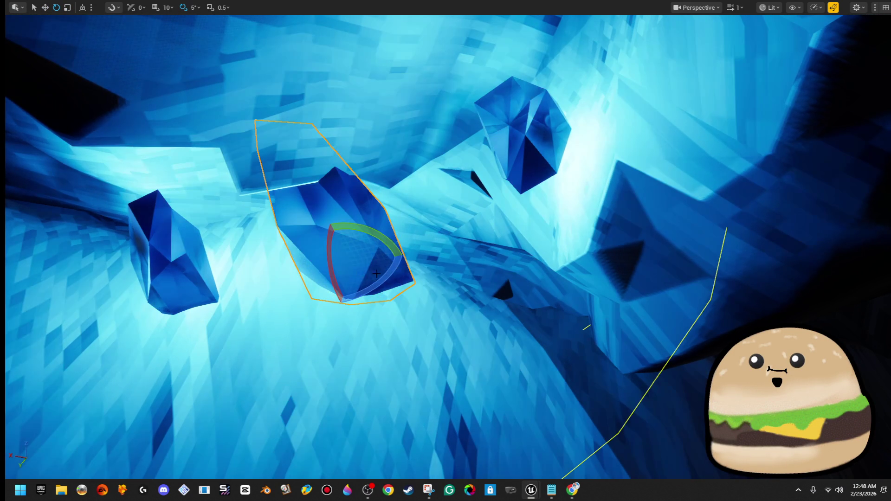
left_click_drag(402, 264, 390, 263)
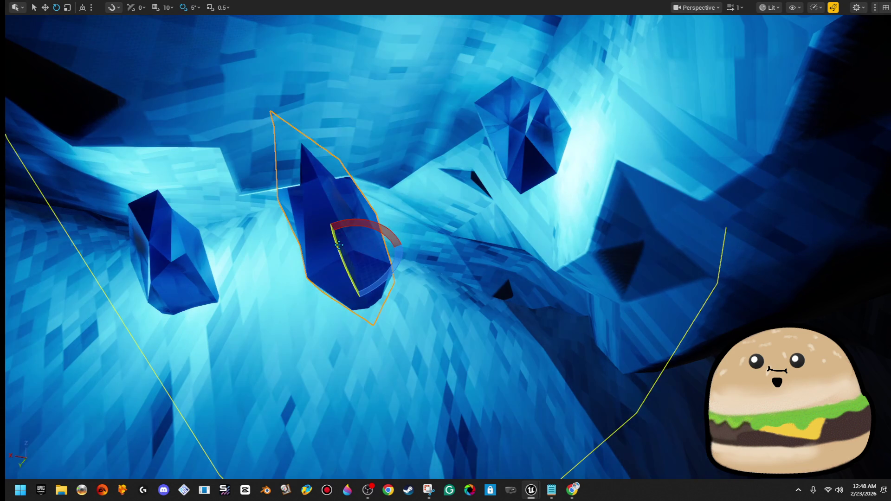
key("f")
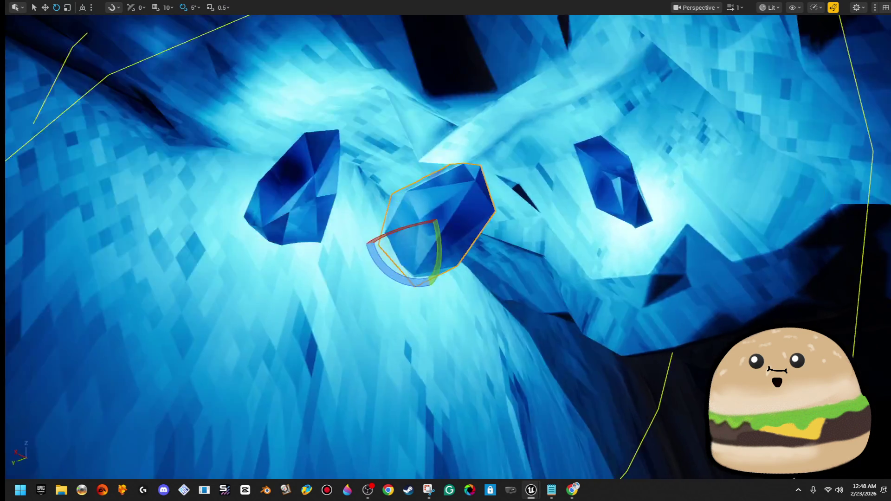
key("w")
left_click_drag(237, 263, 132, 346)
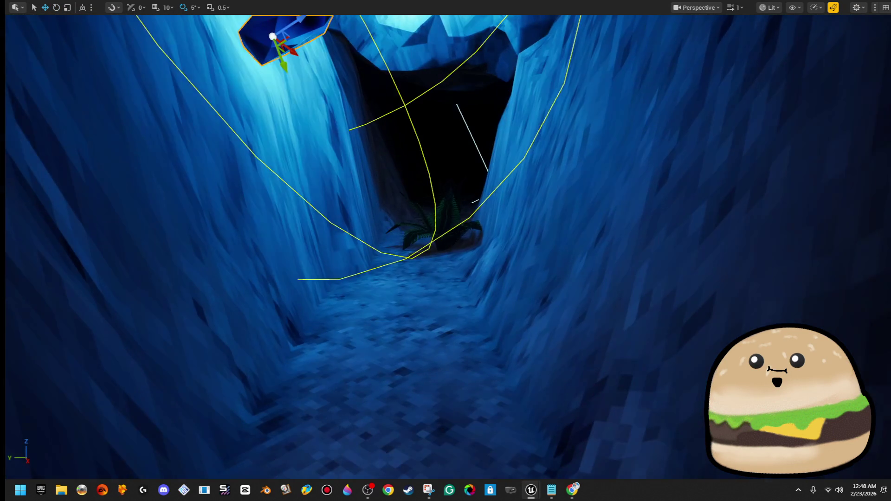
key("F11")
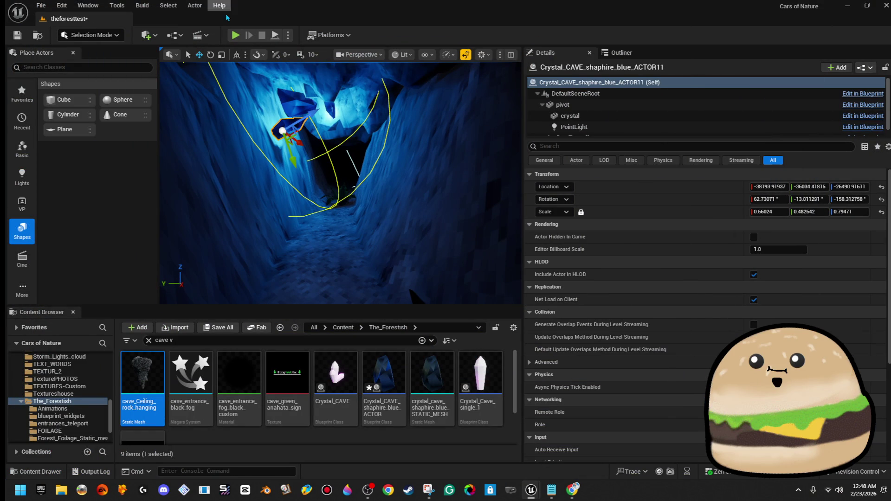
- Run an Alt+P Play-in-Editor test of the cave tunnel, then stop it
key("alt+p")
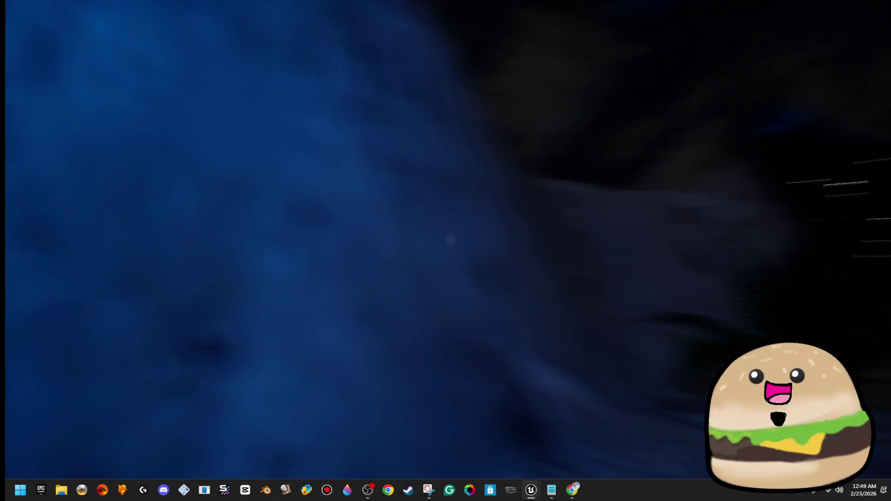
key("Escape")
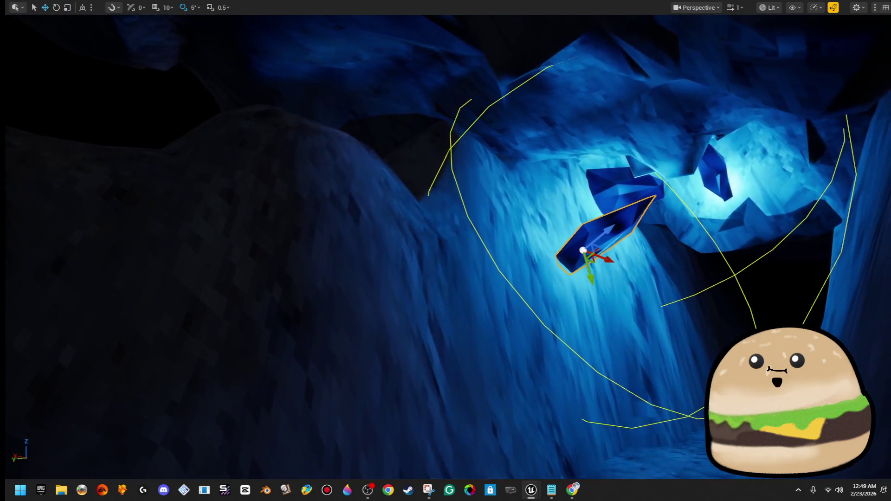
- Move the sapphire crystal up and to the left and tilt it by about -25 degrees
key("w")
mouse_move(612, 261)
left_mouse_down()
mouse_move(459, 209)
mouse_move(284, 173)
mouse_move(271, 158)
mouse_move(271, 129)
mouse_move(271, 149)
mouse_move(496, 175)
left_mouse_up()
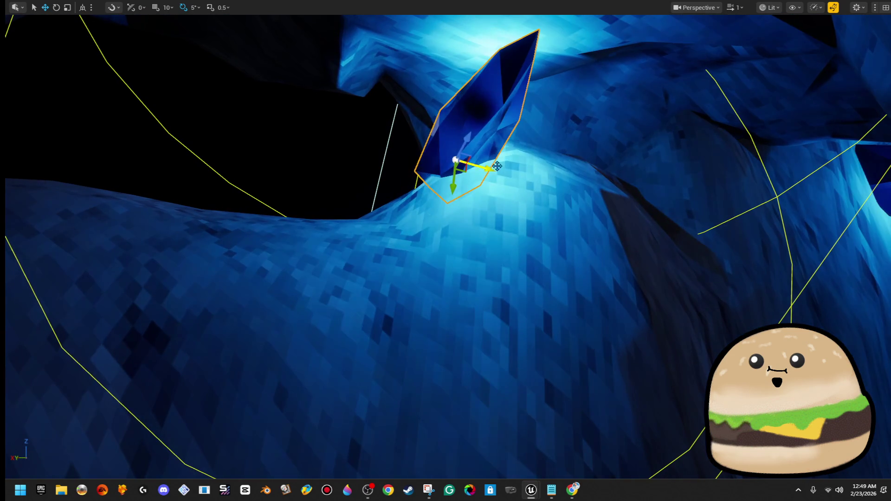
mouse_move(469, 149)
left_mouse_down()
mouse_move(468, 135)
mouse_move(506, 171)
left_mouse_up()
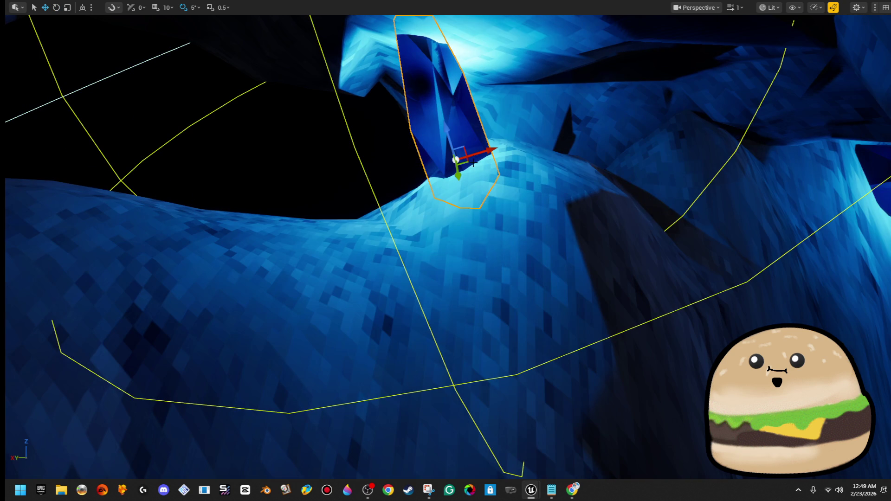
key("f")
- Alt-drag a duplicate crystal to the left and rotate it about -30 degrees and around its vertical axis
left_click_drag(432, 209, 300, 198)
left_click_drag(267, 148, 276, 148)
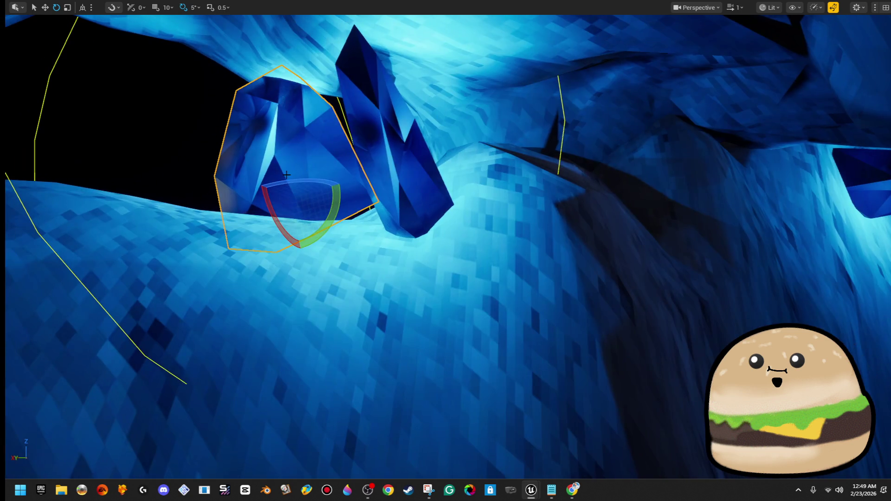
mouse_move(320, 182)
left_mouse_down()
mouse_move(342, 187)
mouse_move(313, 187)
left_mouse_up()
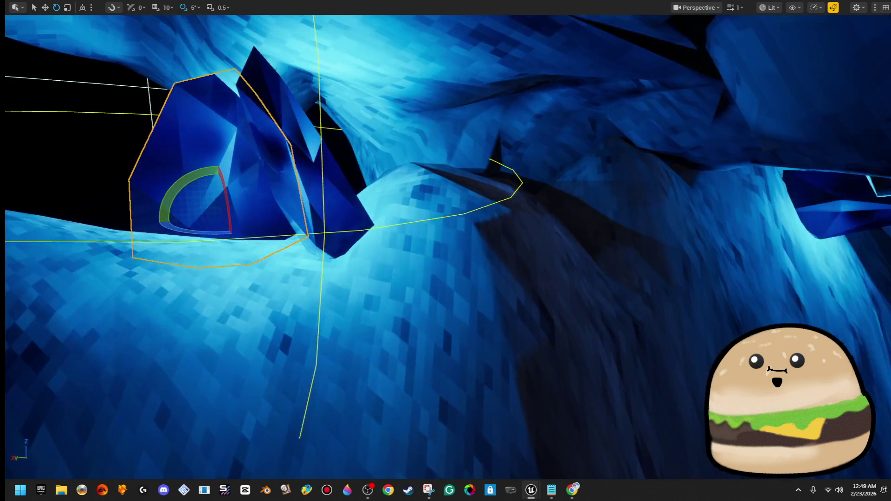
key("w")
key("f")
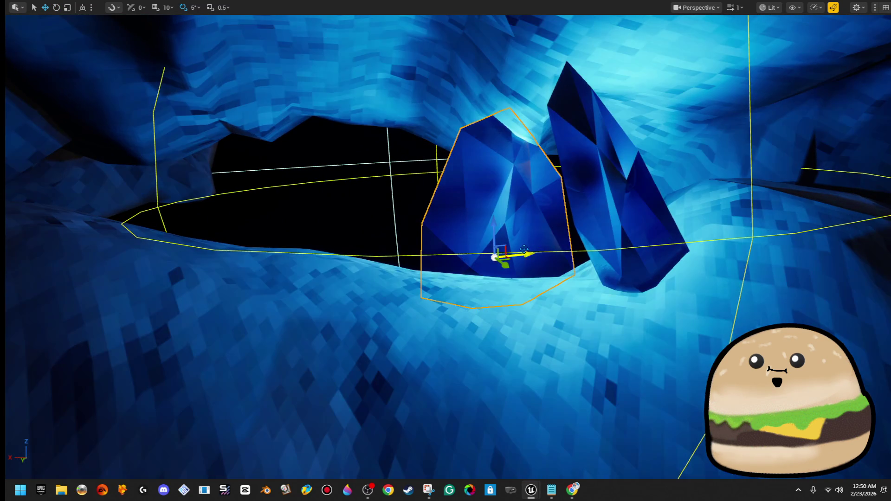
scroll(429, 240, "up", 3)
mouse_move(429, 240)
left_mouse_down()
mouse_move(179, 225)
mouse_move(195, 286)
mouse_move(205, 289)
left_mouse_up()
- Rotate the copy to about -60 degrees and scale it to -1.36/1.09/1.24 beside the cluster
key("r")
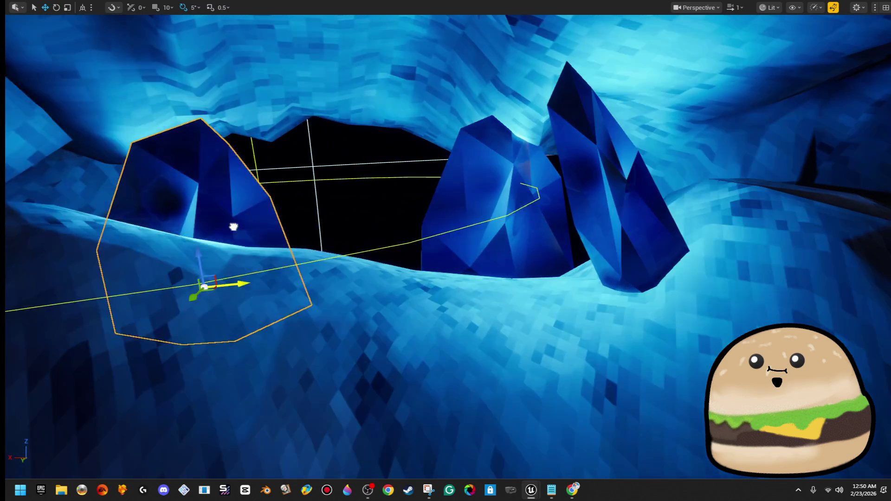
mouse_move(278, 247)
left_mouse_down()
mouse_move(278, 208)
mouse_move(278, 247)
left_mouse_up()
mouse_move(372, 339)
left_mouse_down()
mouse_move(402, 408)
mouse_move(365, 351)
left_mouse_up()
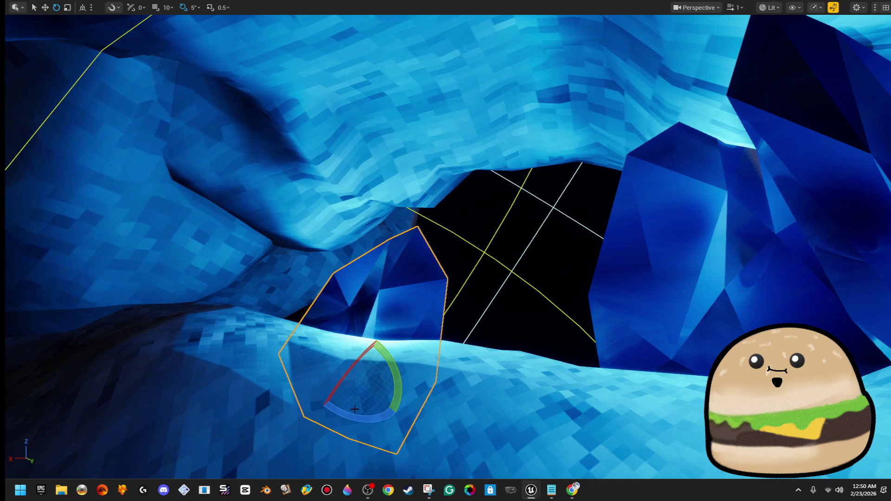
left_click_drag(348, 417, 398, 415)
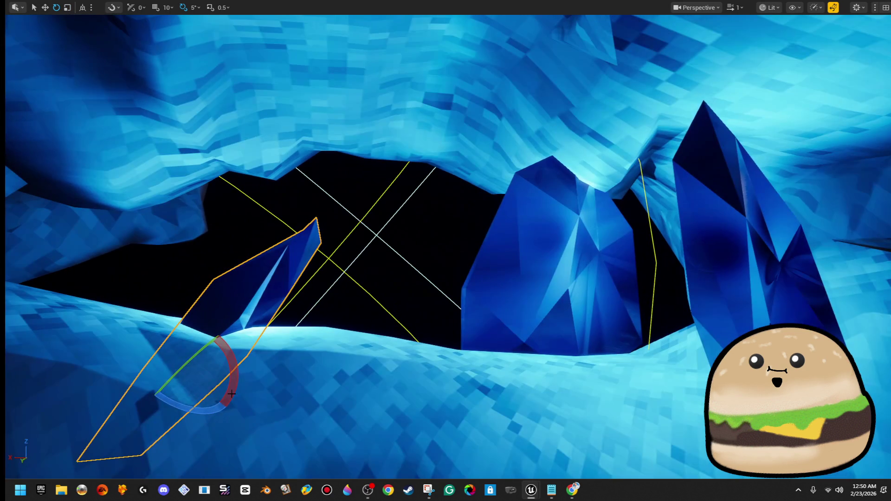
key("r")
left_click_drag(204, 395, 218, 404)
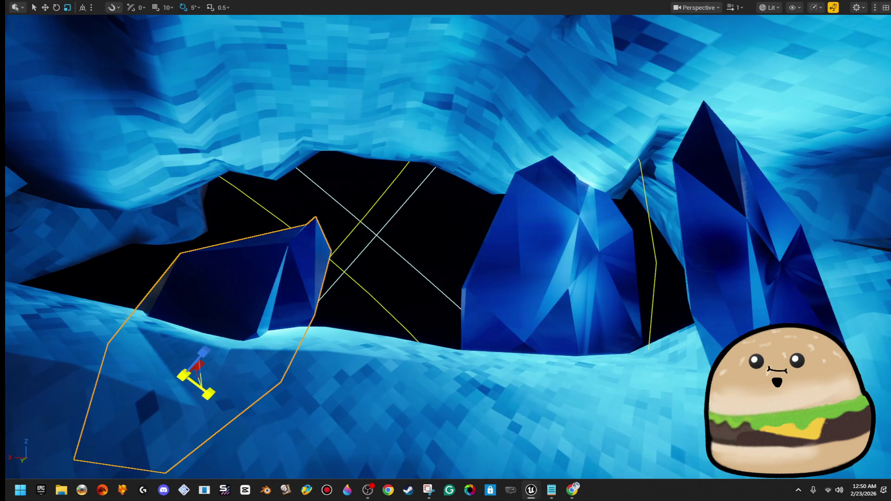
mouse_move(202, 358)
left_mouse_down()
mouse_move(195, 303)
mouse_move(211, 340)
left_mouse_up()
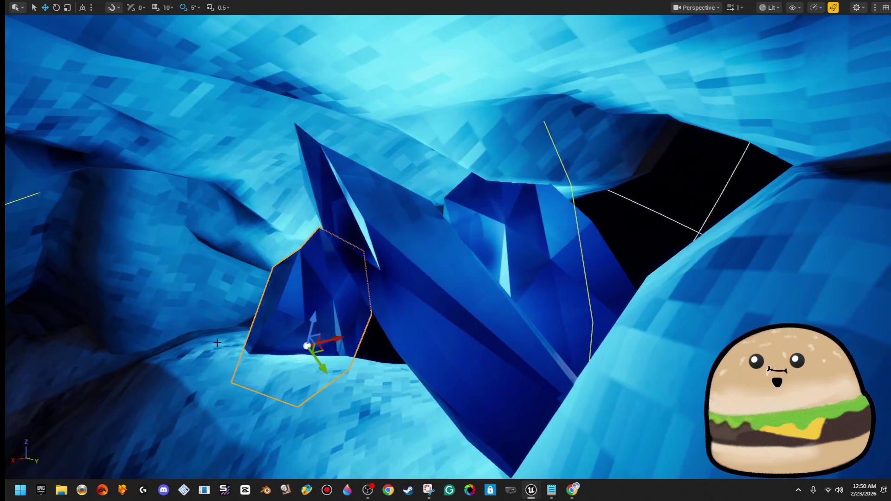
left_click_drag(351, 341, 350, 341)
key("F11")
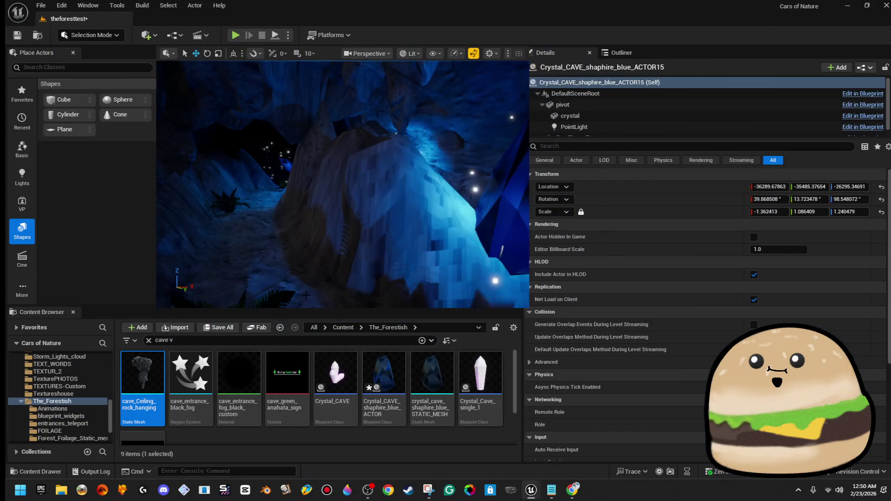
- Go full-screen with F11 and fly through the tunnels to the blue sapphire crystals beside a fern
left_click_drag(299, 109, 299, 110)
key("F11")
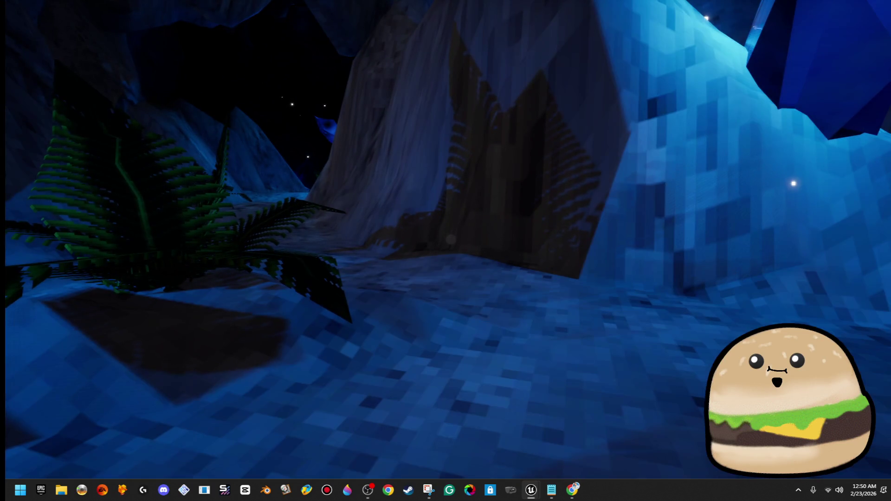
left_click_drag(450, 239, 450, 239)
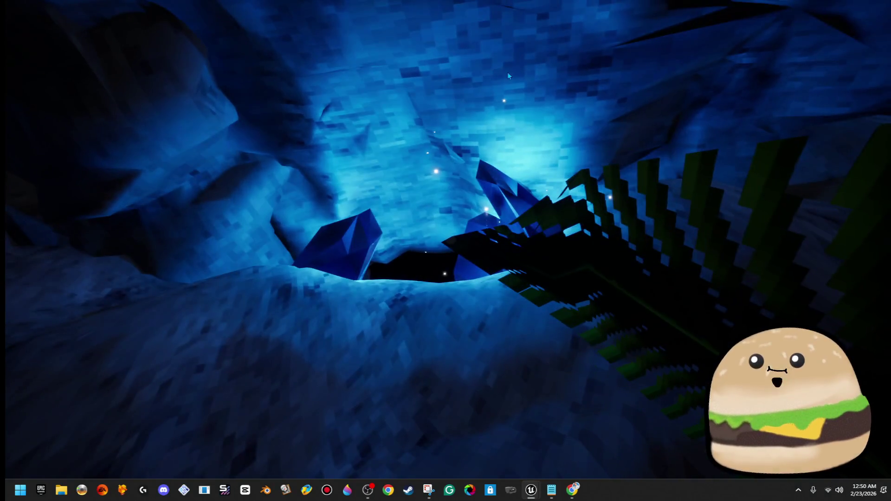
- Toggle Game View overlays with G, then switch immersive full-screen mode off and back on with F11
key("g")
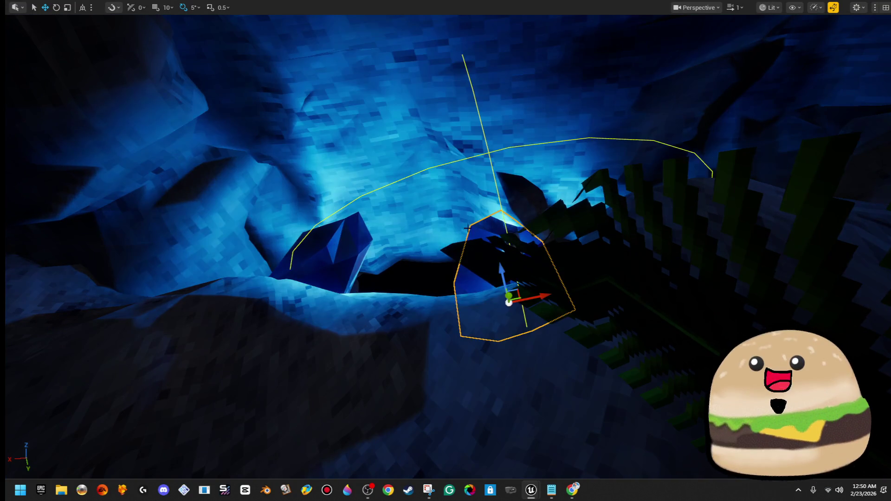
key("g")
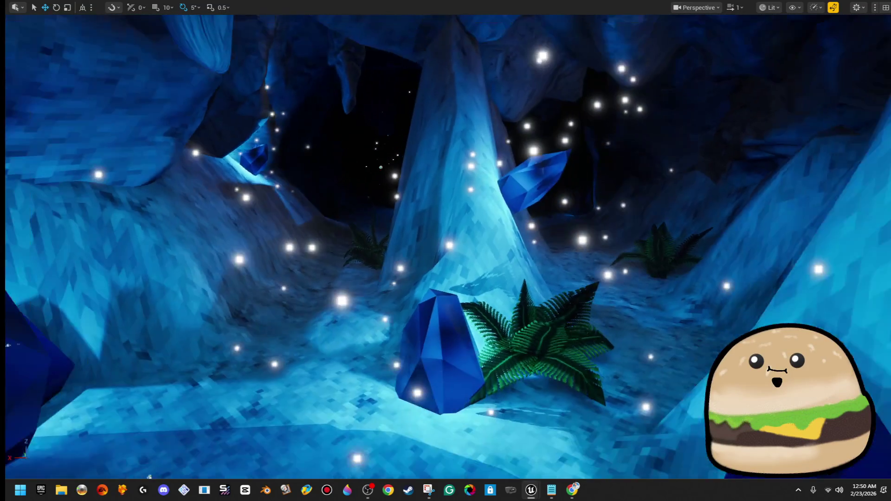
key("F11")
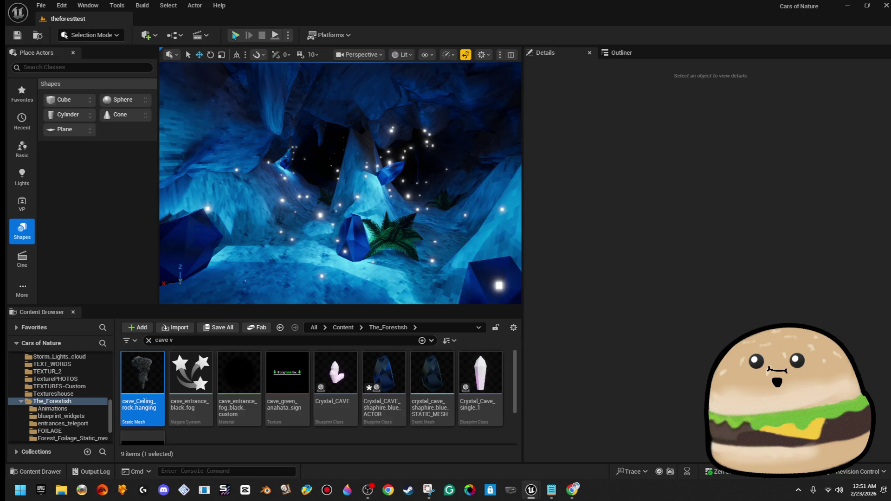
key("F11")
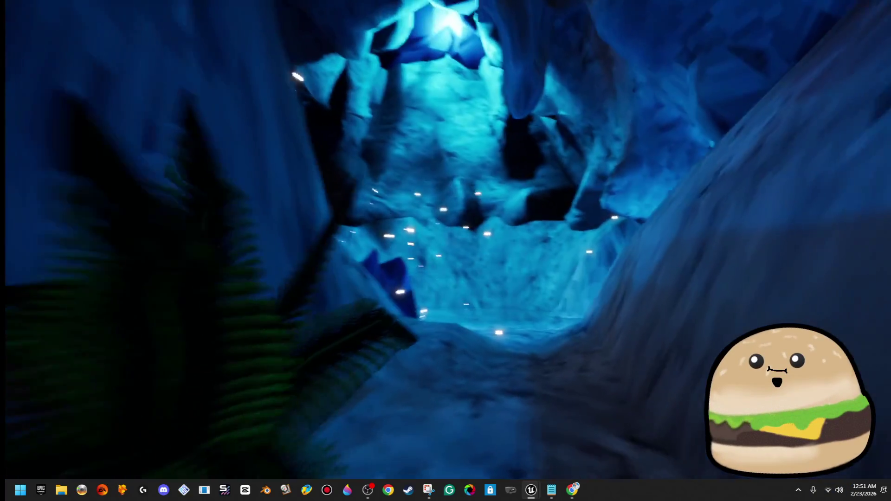
key("F11")
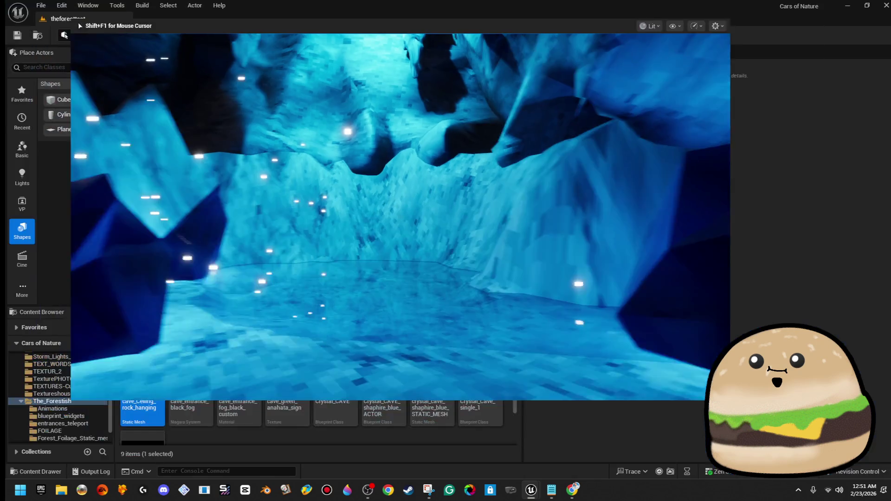
key("Escape")
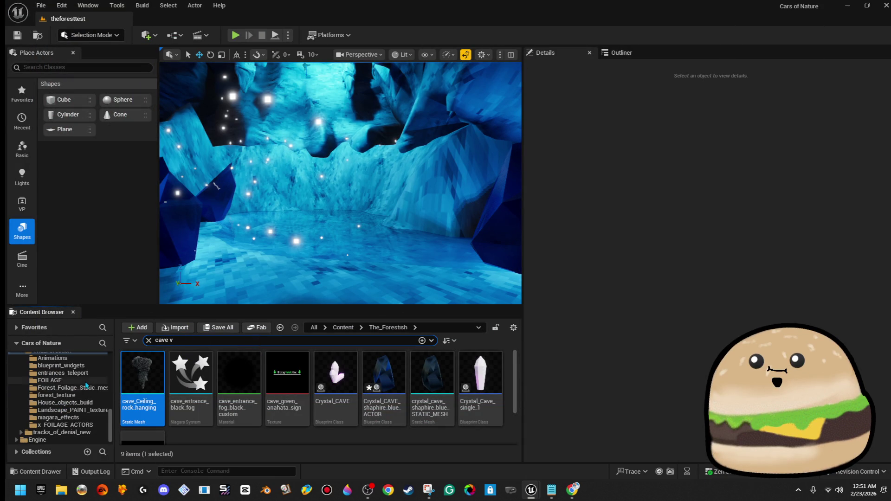
- Browse the Content Browser folders to niagara_effects and clear the search to list its seven Niagara systems
left_click(96, 373)
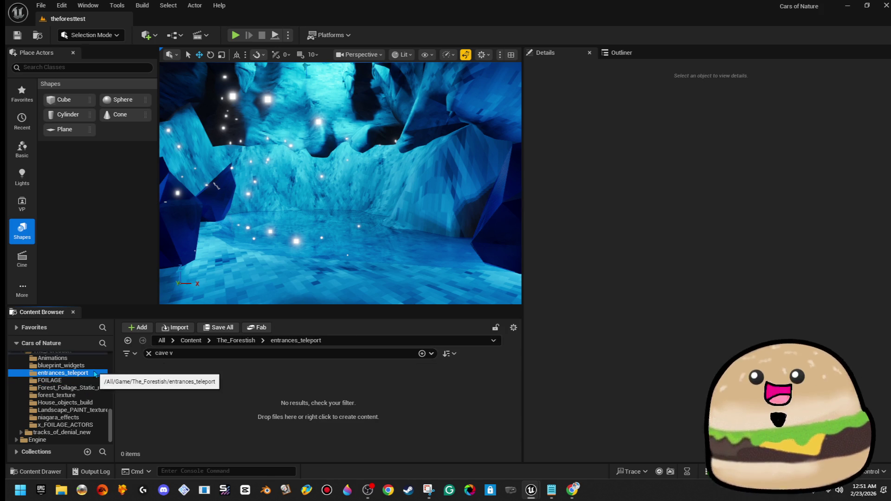
left_click(87, 402)
left_click(86, 410)
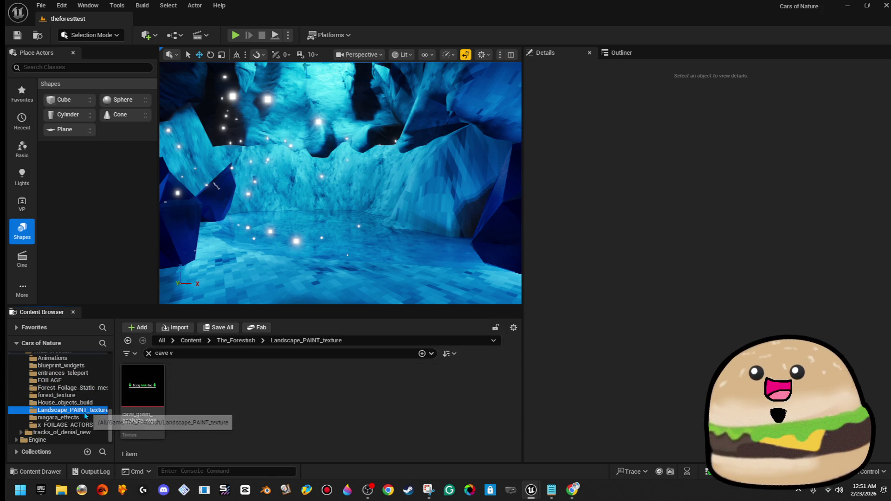
right_click(142, 443)
left_click(167, 414)
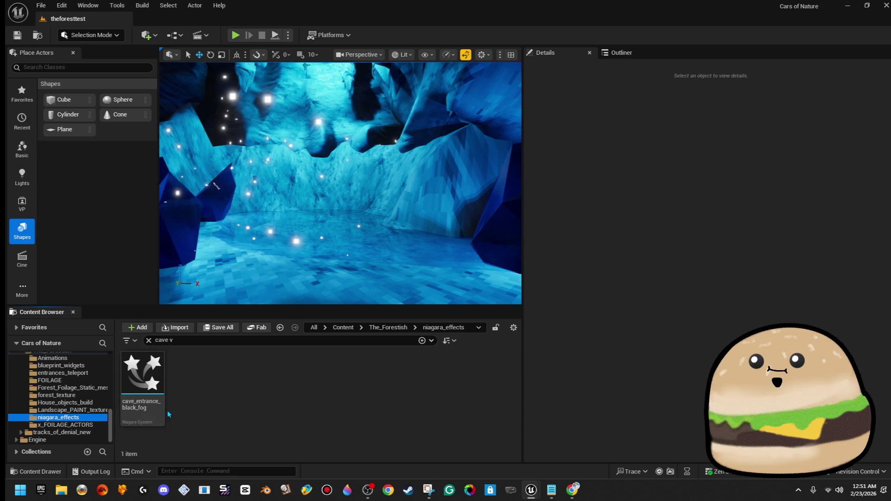
left_click(149, 340)
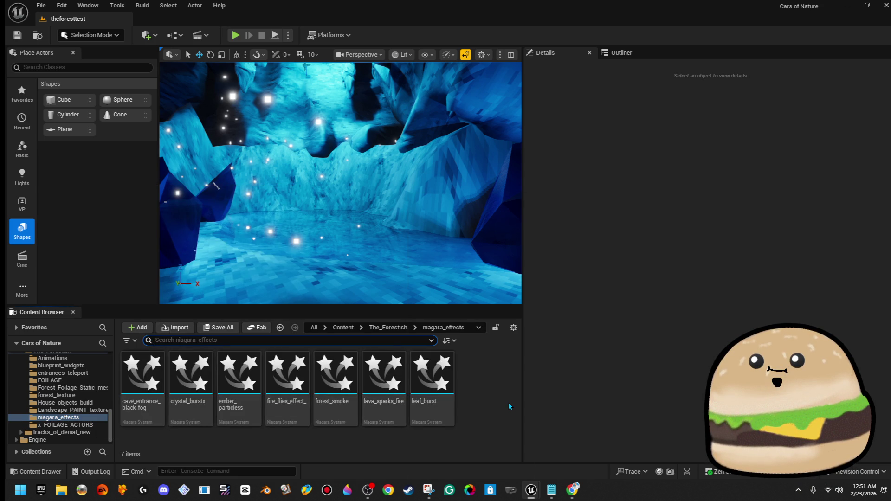